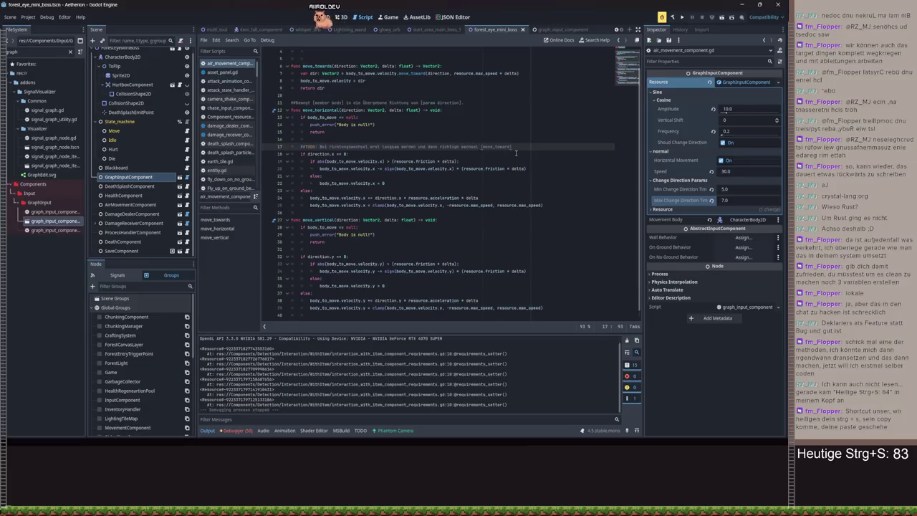
# Review air_movement_component.gd and graph_input_component.gd, then save the boss scene in the 2D view
pyautogui.click(503, 124)
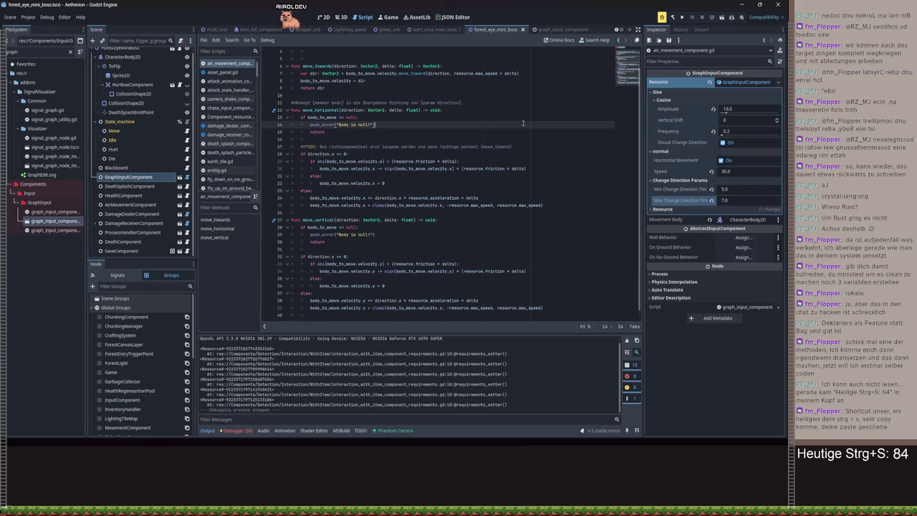
pyautogui.hotkey('alt', 'Left')
pyautogui.hotkey('alt', 'Left')
pyautogui.hotkey('alt', 'Left')
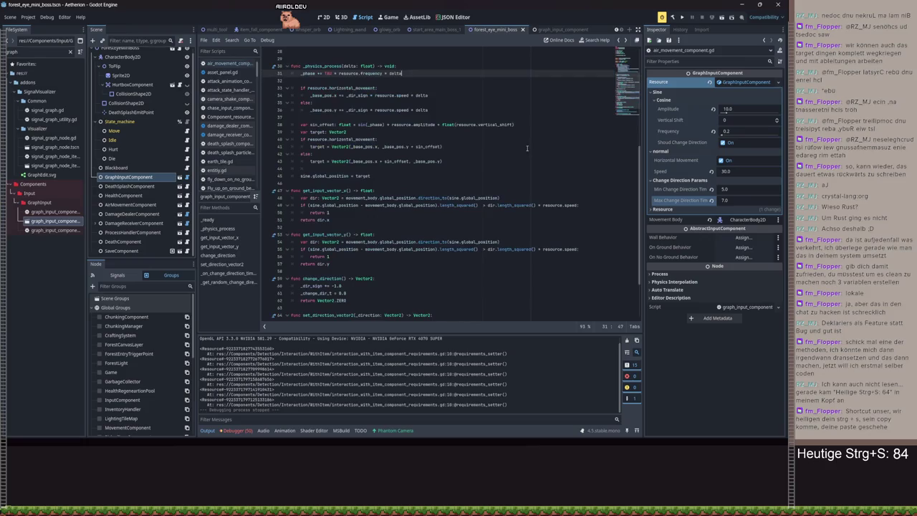
pyautogui.hotkey('alt', 'Left')
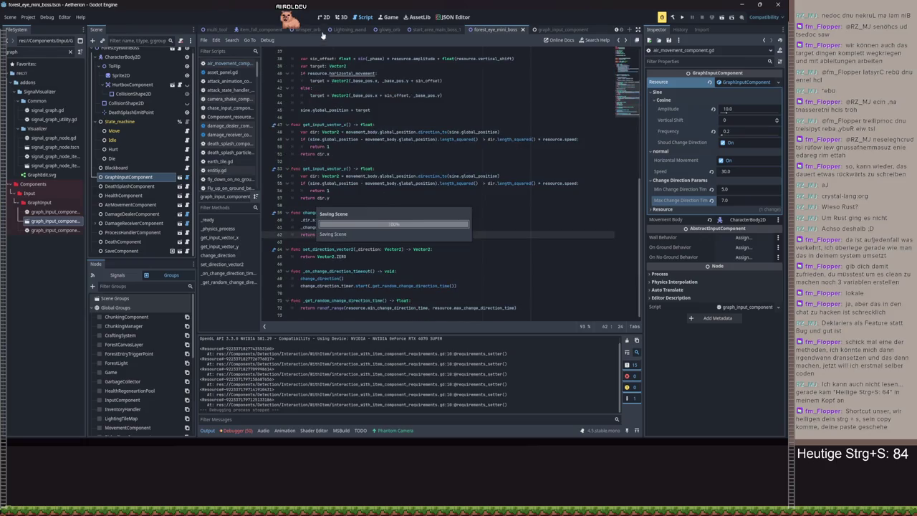
pyautogui.click(323, 16)
pyautogui.hotkey('ctrl', 's')
pyautogui.hscroll(3, 606, 166)
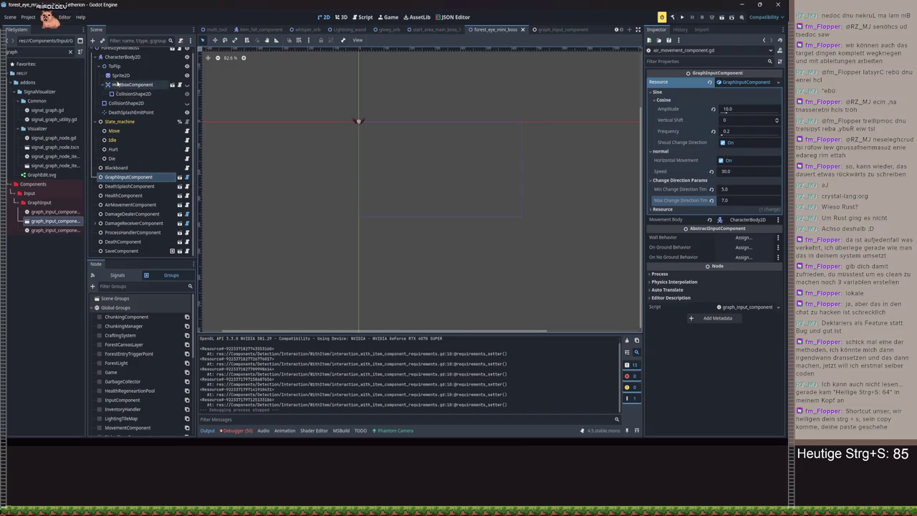
# Add the chase_input_component scene from FileSystem to the ForestEyeMiniBoss tree
pyautogui.click(118, 52)
pyautogui.click(93, 41)
pyautogui.press('Escape')
pyautogui.click(26, 64)
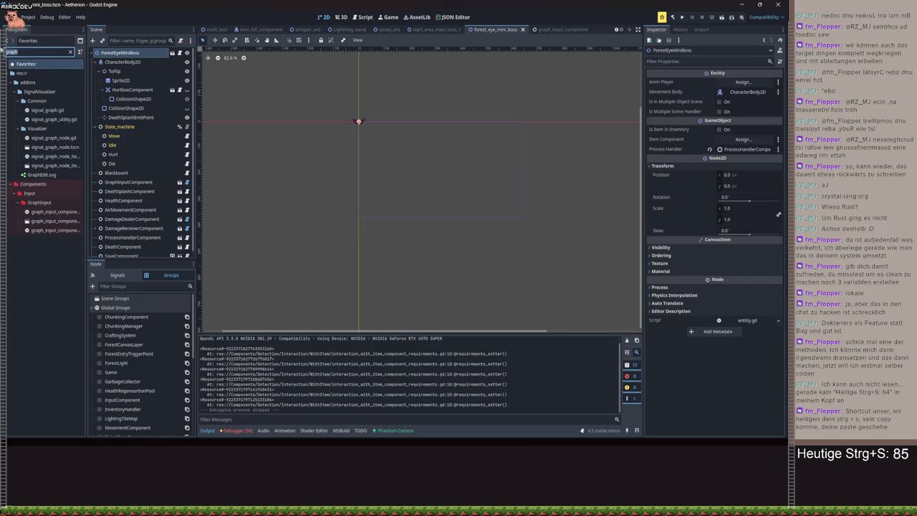
pyautogui.write('chase')
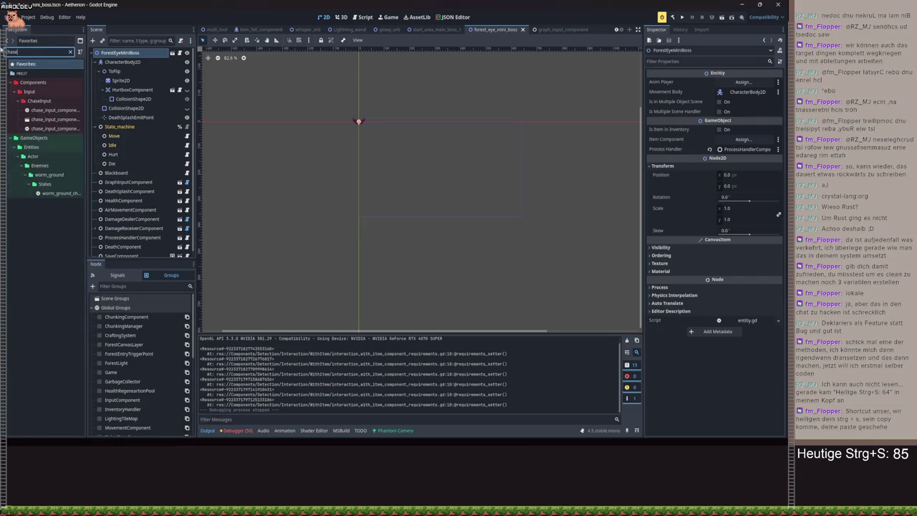
pyautogui.click(46, 120)
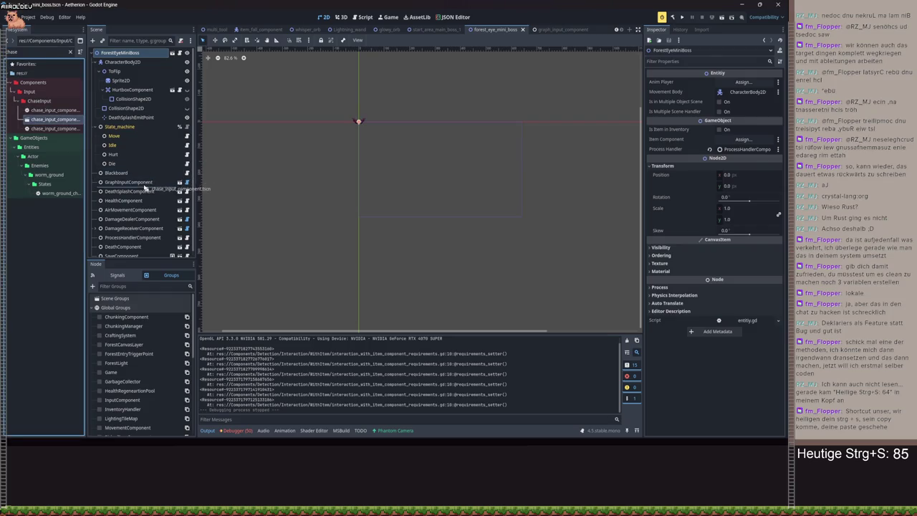
pyautogui.moveTo(146, 188); pyautogui.dragTo(144, 189)
# Set the chase input's Body to Move to CharacterBody2D, give it a new ChaseInputComponentResource, and save
pyautogui.click(743, 82)
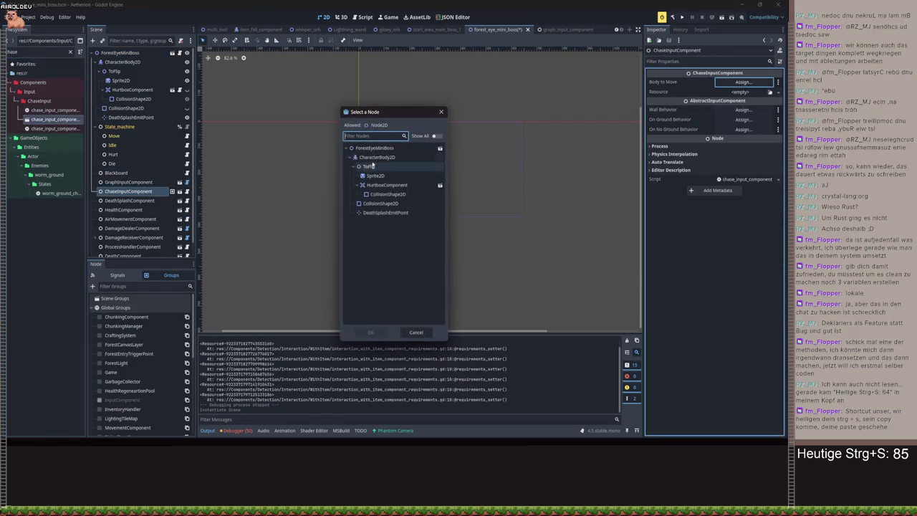
pyautogui.doubleClick(377, 157)
pyautogui.click(743, 91)
pyautogui.doubleClick(380, 225)
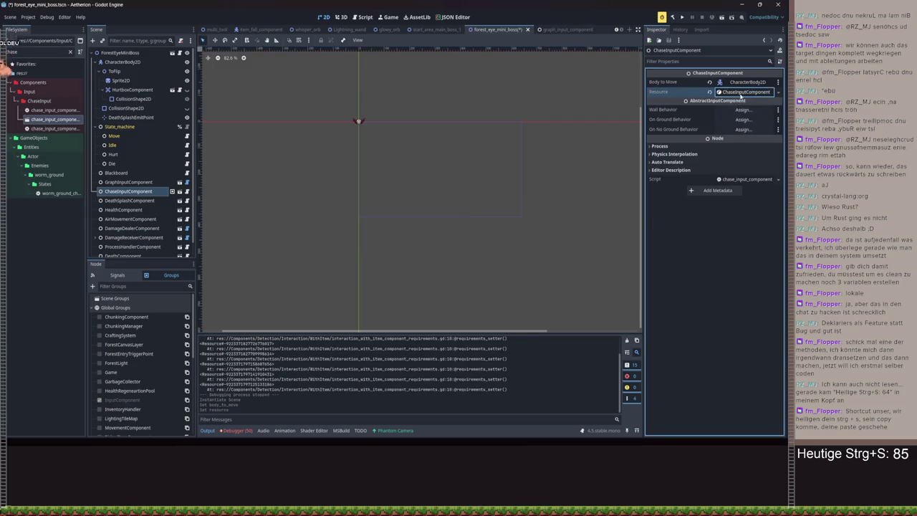
pyautogui.click(742, 92)
pyautogui.hotkey('ctrl', 's')
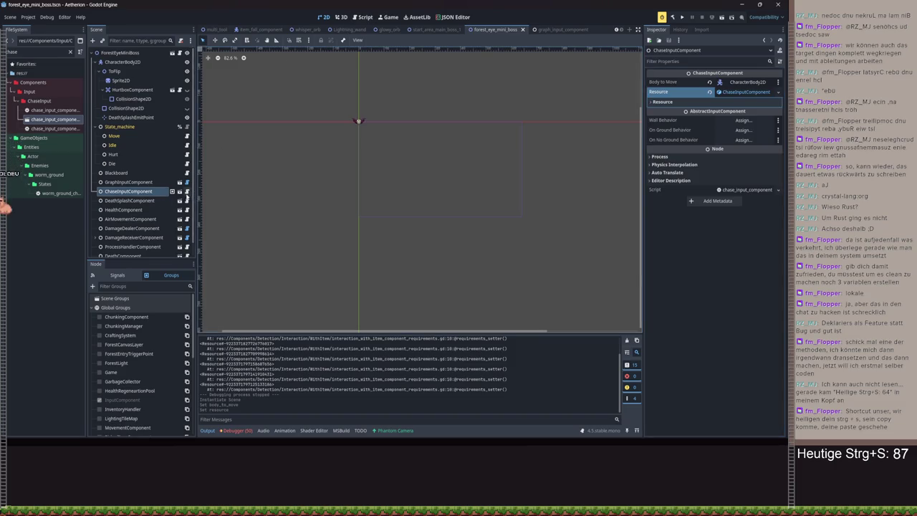
# Look over the chase input component and resource scripts, then open GraphInputComponent's script
pyautogui.click(187, 192)
pyautogui.keyDown('ctrl'); pyautogui.click(374, 139); pyautogui.keyUp('ctrl')
pyautogui.hotkey('alt', 'Left')
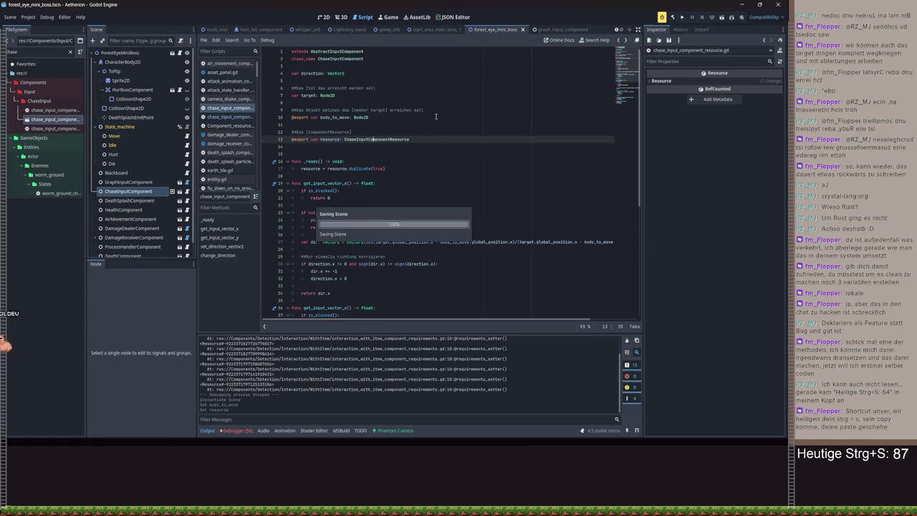
pyautogui.hotkey('alt', 'Left')
pyautogui.hotkey('alt', 'Right')
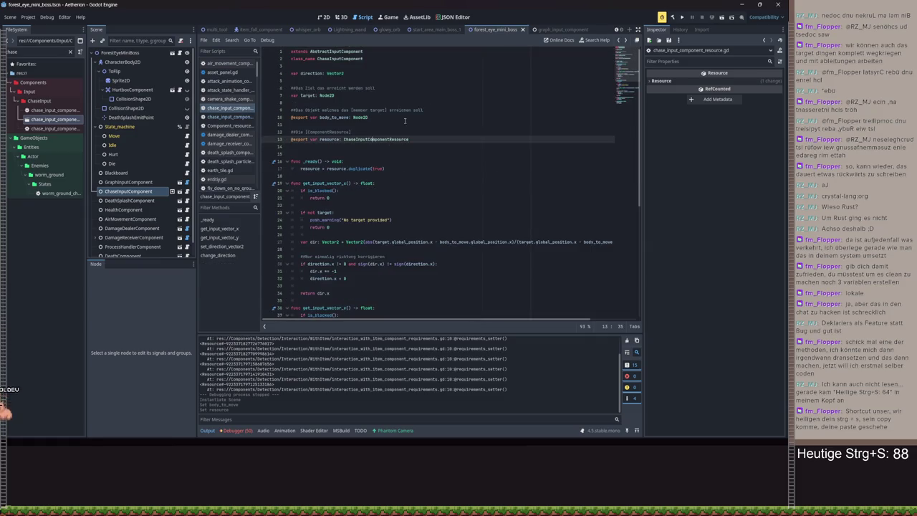
pyautogui.click(323, 16)
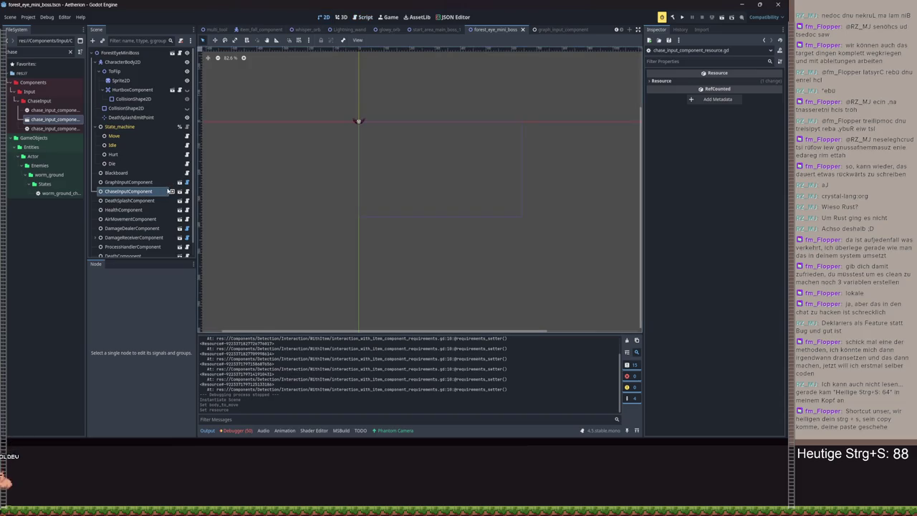
pyautogui.click(136, 182)
pyautogui.click(187, 182)
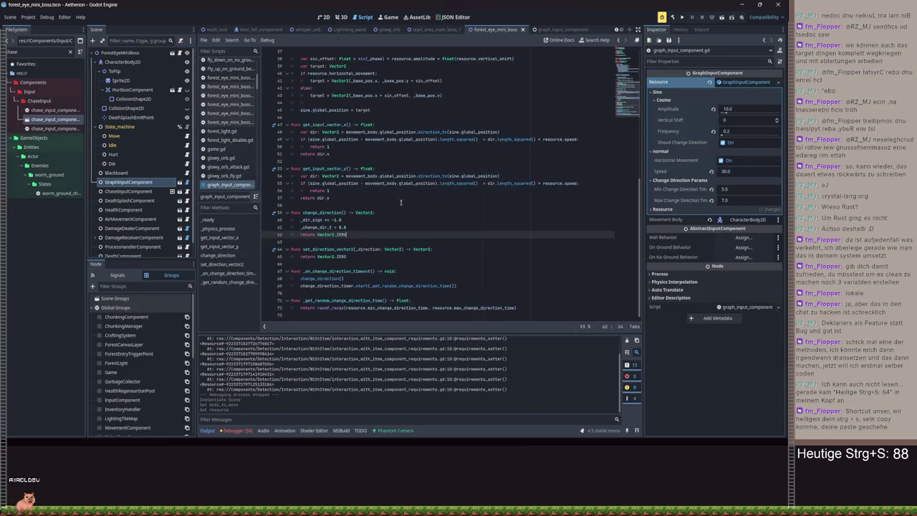
# In the Blackboard script, add an exported variable typed AirMovementComponent below class_name
pyautogui.click(187, 136)
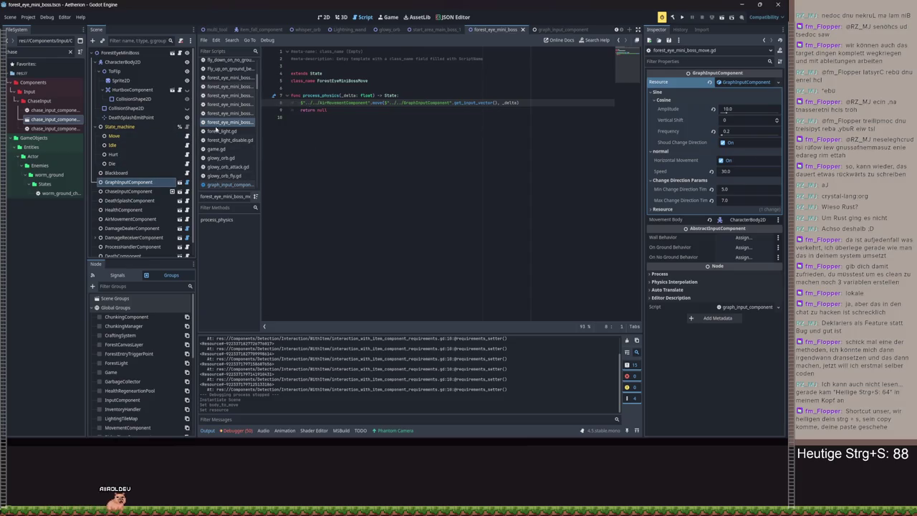
pyautogui.click(188, 174)
pyautogui.click(373, 88)
pyautogui.press('Return')
pyautogui.write('@export var a')
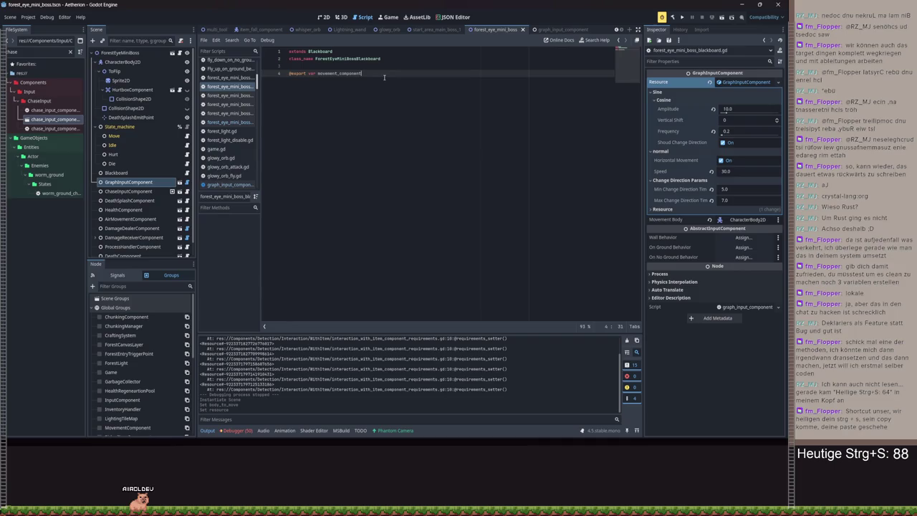
pyautogui.write('AirM')
pyautogui.press('Return')
pyautogui.press('Return')
# Add exported graph_input_component: GraphInputComponent and ChaseInputComponent variables, select the Blackboard node, and save
pyautogui.write('@export ')
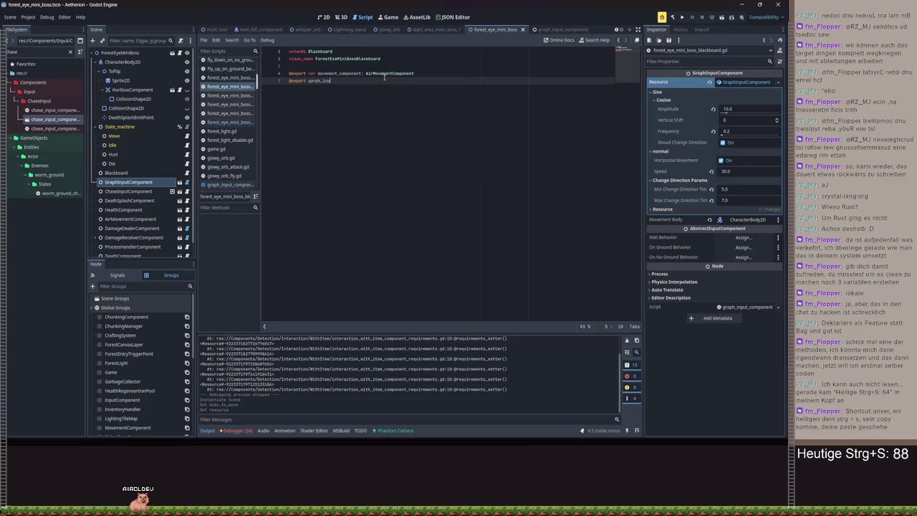
pyautogui.write('var graph')
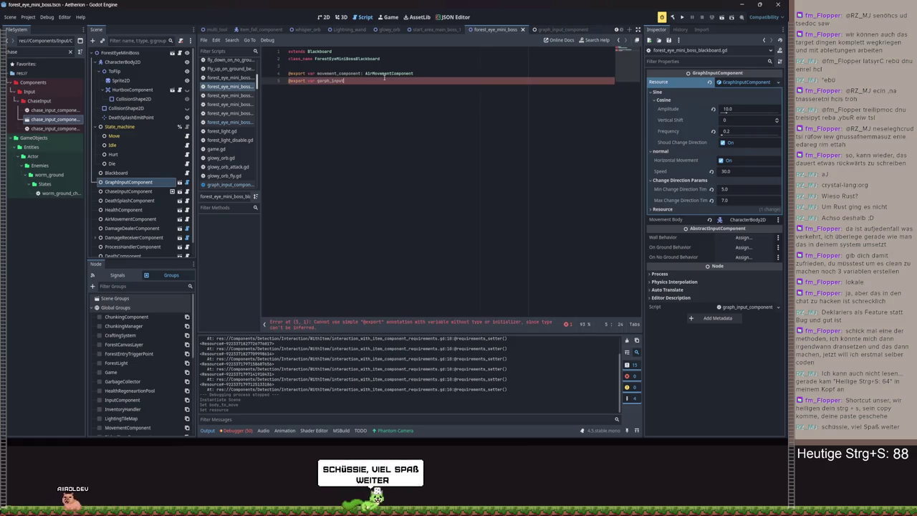
pyautogui.write('_input_com')
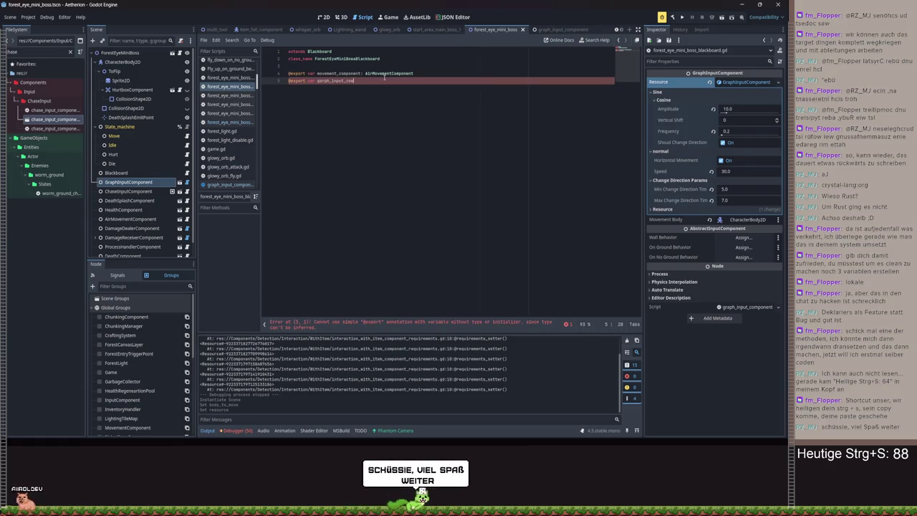
pyautogui.write('ponent: Gra')
pyautogui.press('Return')
pyautogui.press('Return')
pyautogui.write('@e')
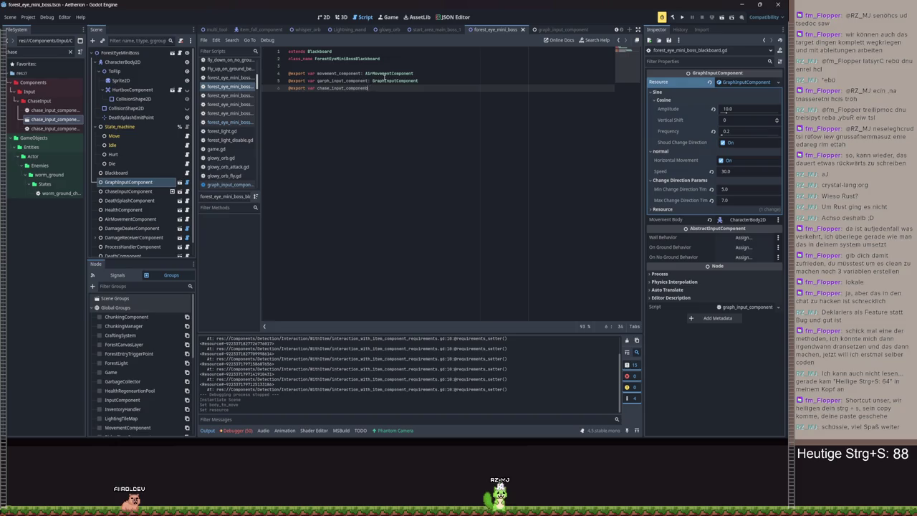
pyautogui.write('has')
pyautogui.press('Return')
pyautogui.click(112, 173)
pyautogui.hotkey('ctrl', 's')
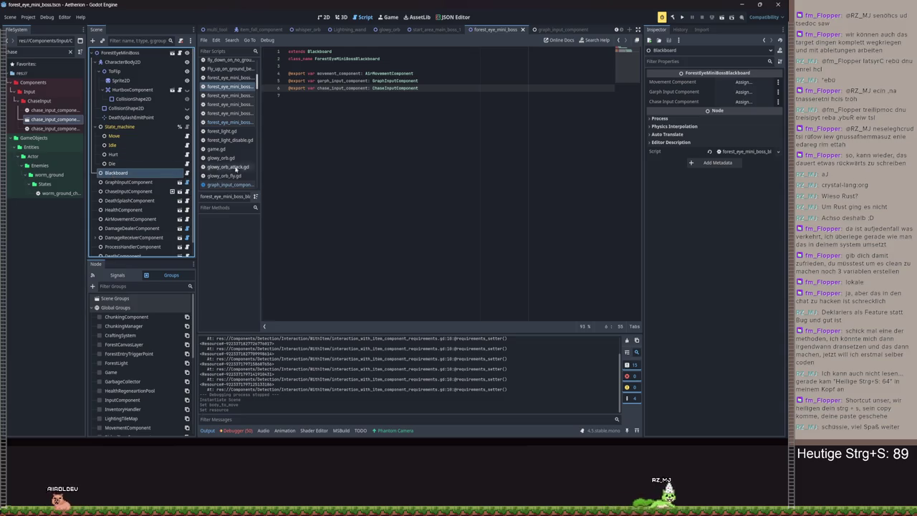
# Assign the AirMovementComponent, GraphInputComponent and ChaseInputComponent nodes to the Blackboard's three fields
pyautogui.click(744, 82)
pyautogui.click(379, 158)
pyautogui.click(363, 330)
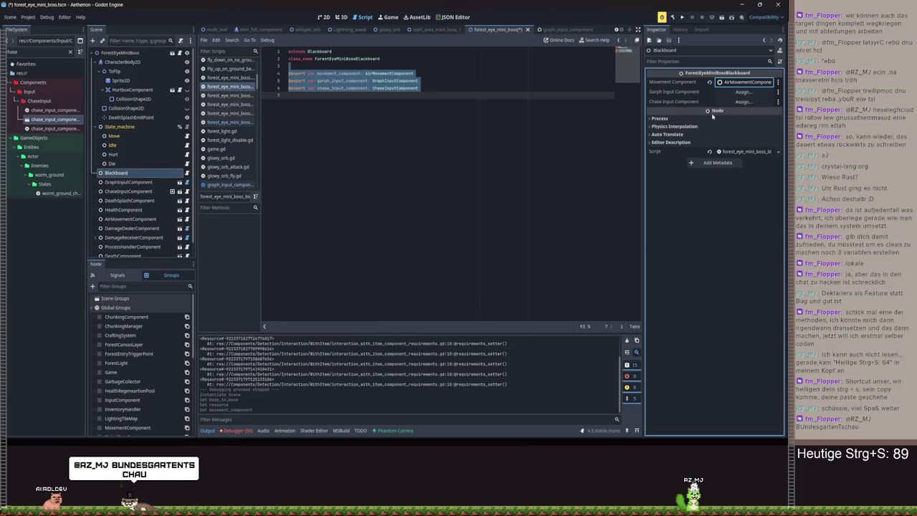
pyautogui.moveTo(712, 116)
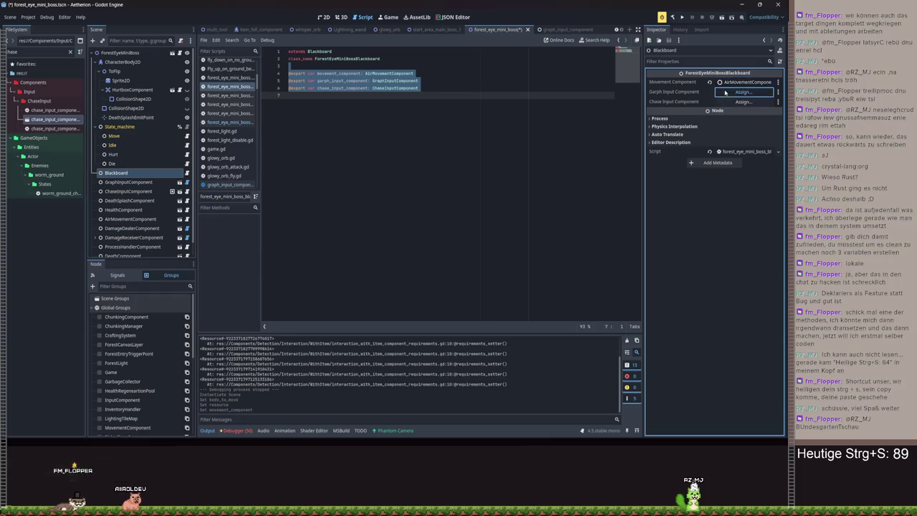
pyautogui.click(744, 92)
pyautogui.doubleClick(387, 157)
pyautogui.click(744, 101)
pyautogui.click(413, 158)
pyautogui.doubleClick(412, 157)
pyautogui.click(459, 133)
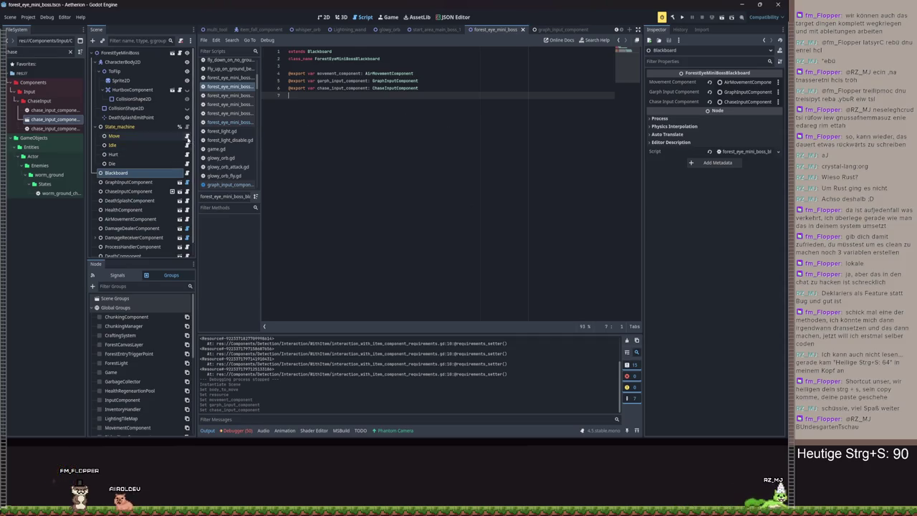
# Open the Move state script and inspect its hard-coded AirMovementComponent path on line 8
pyautogui.click(187, 136)
pyautogui.moveTo(369, 103); pyautogui.dragTo(318, 103)
pyautogui.click(291, 73)
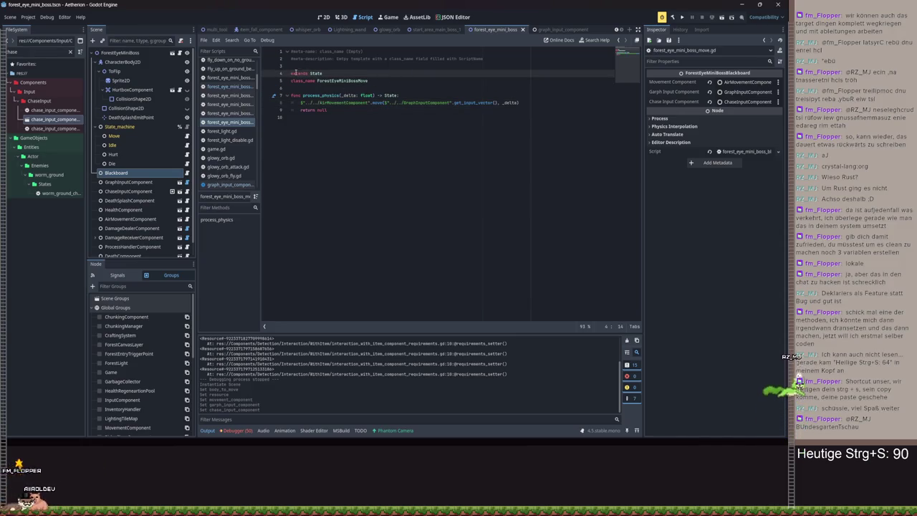
# Remove the template comments and add an exported blackboard variable typed ForestEyeMiniBossBlackboard
pyautogui.hotkey('ctrl', 'shift', 'Home')
pyautogui.press('BackSpace')
pyautogui.click(392, 58)
pyautogui.press('Return')
pyautogui.press('Return')
pyautogui.write('#')
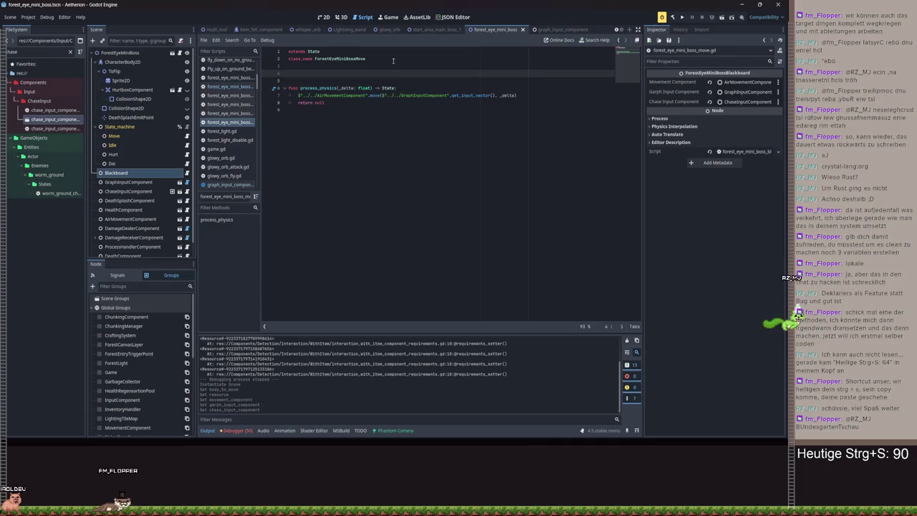
pyautogui.write('export v')
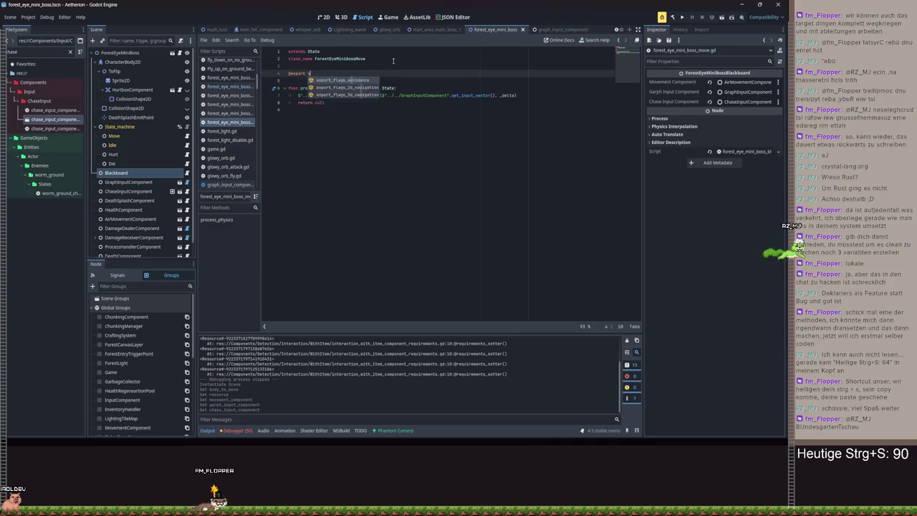
pyautogui.write('ar blackboard:')
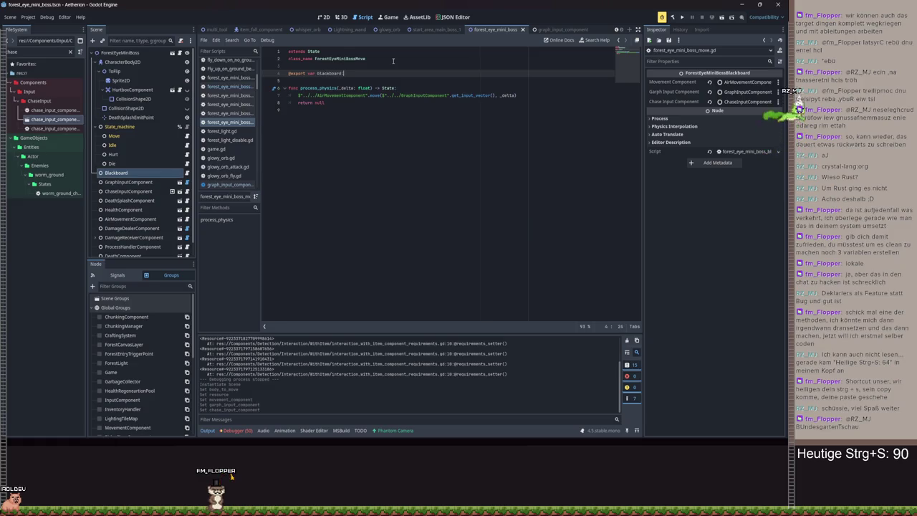
pyautogui.write(' Forest')
pyautogui.press('Return')
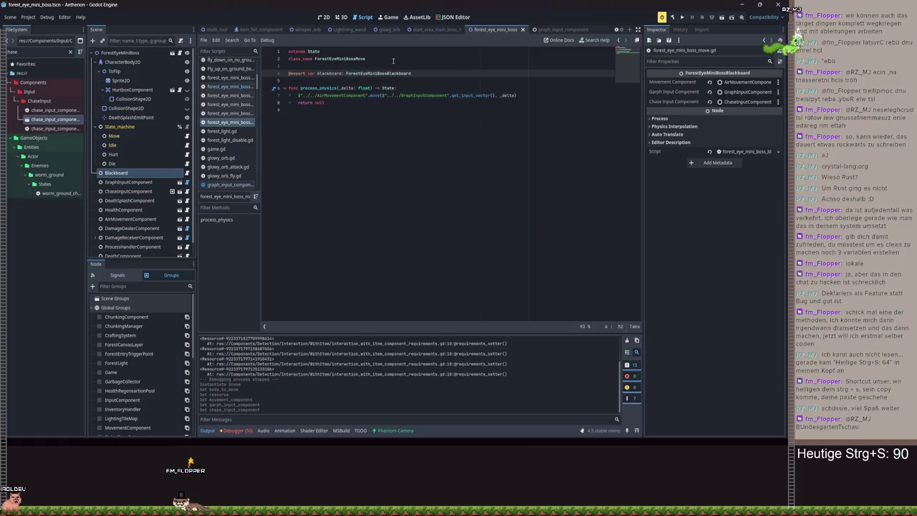
# Replace the AirMovementComponent path on line 7 with blackboard.movement_component and draft a Vector2 argument
pyautogui.moveTo(298, 96); pyautogui.dragTo(369, 95)
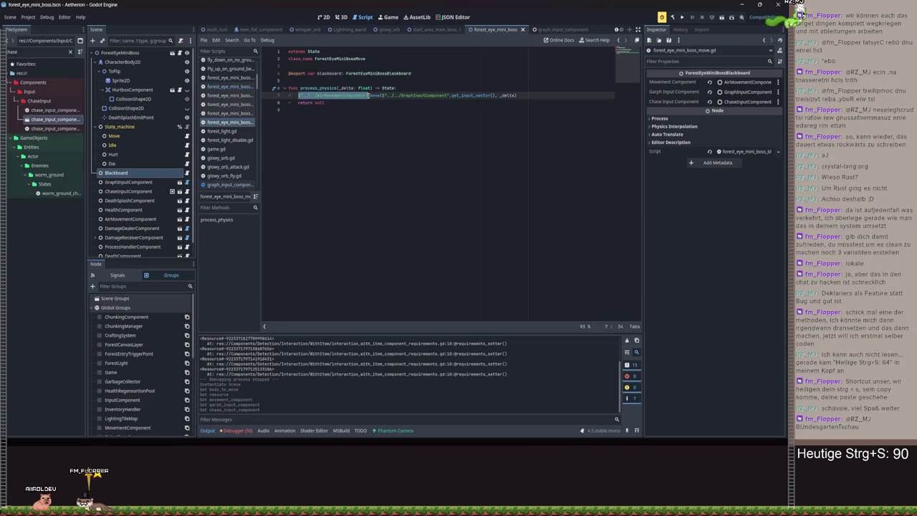
pyautogui.write('blackboard.movement_component')
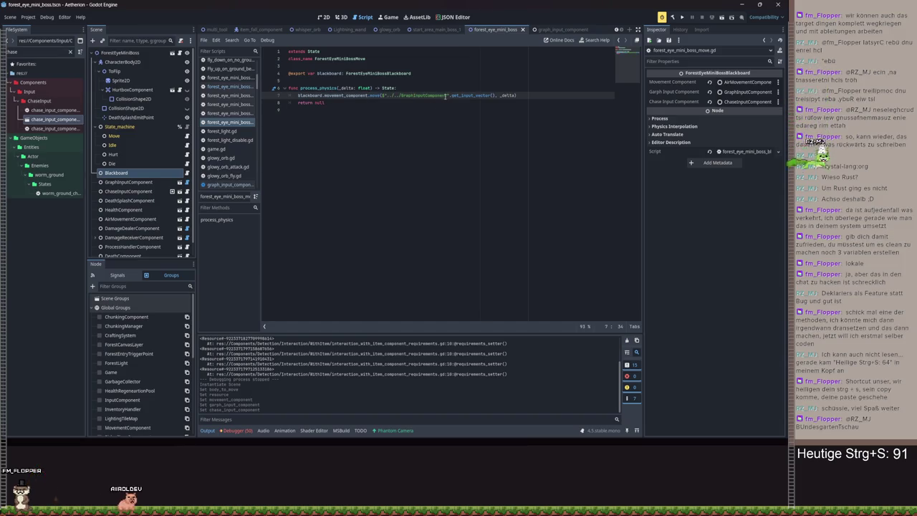
pyautogui.keyDown('shift'); pyautogui.click(397, 95); pyautogui.keyUp('shift')
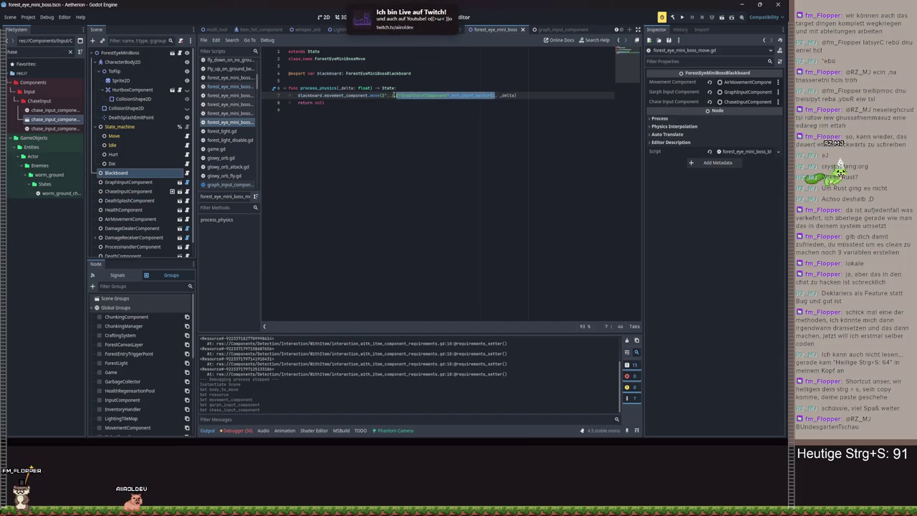
pyautogui.write('Vector')
pyautogui.press('Return')
pyautogui.write('(')
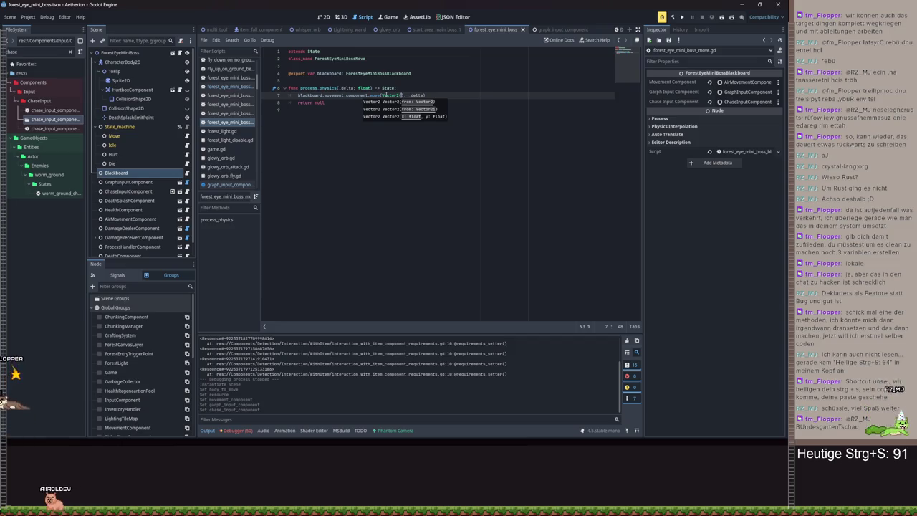
pyautogui.write('bl')
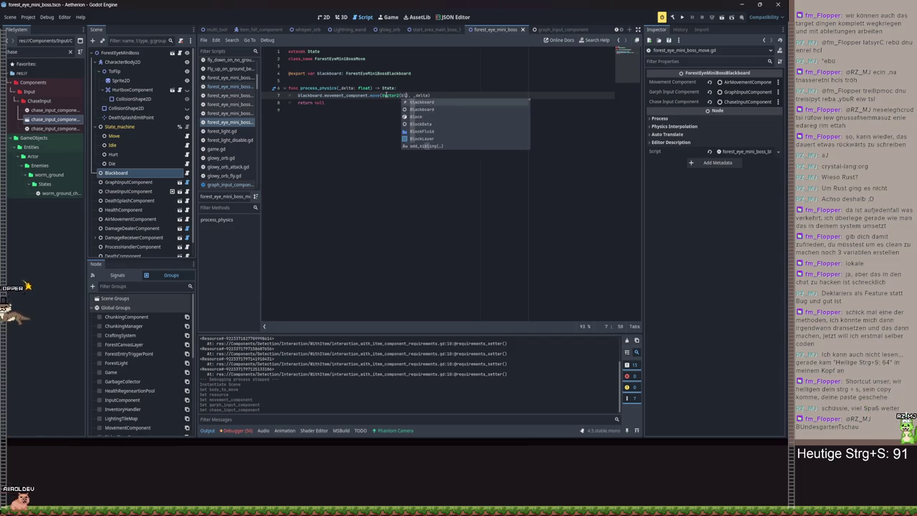
pyautogui.press('Return')
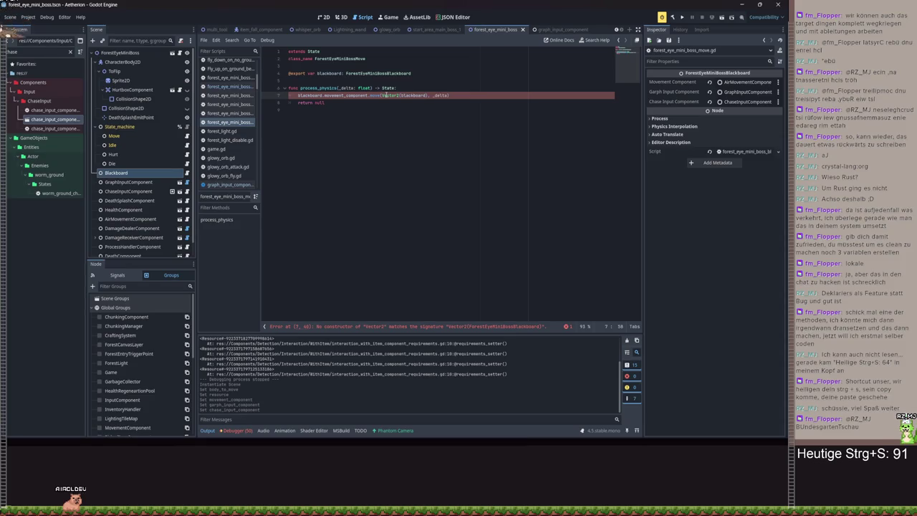
pyautogui.click(111, 175)
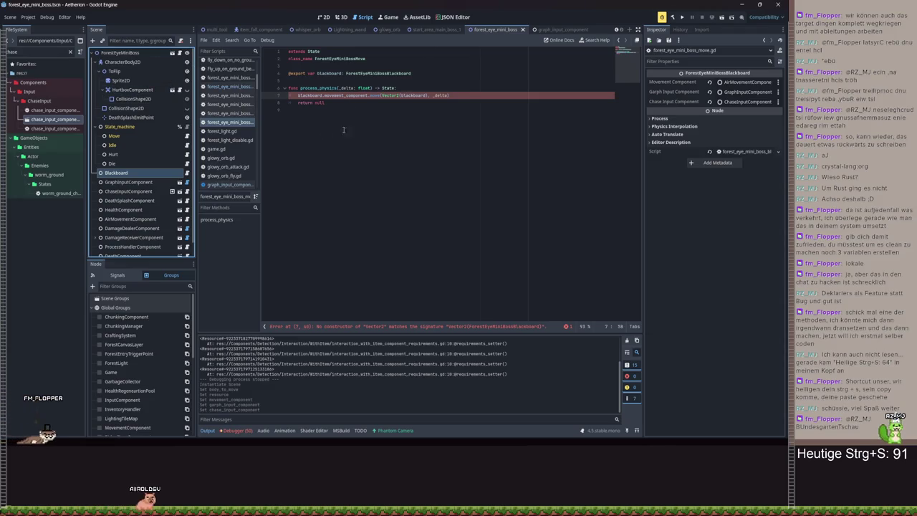
# Undo the Vector2 draft and start typing blackboard.graph_input_component as the move argument
pyautogui.click(428, 96)
pyautogui.doubleClick(422, 95)
pyautogui.press('BackSpace')
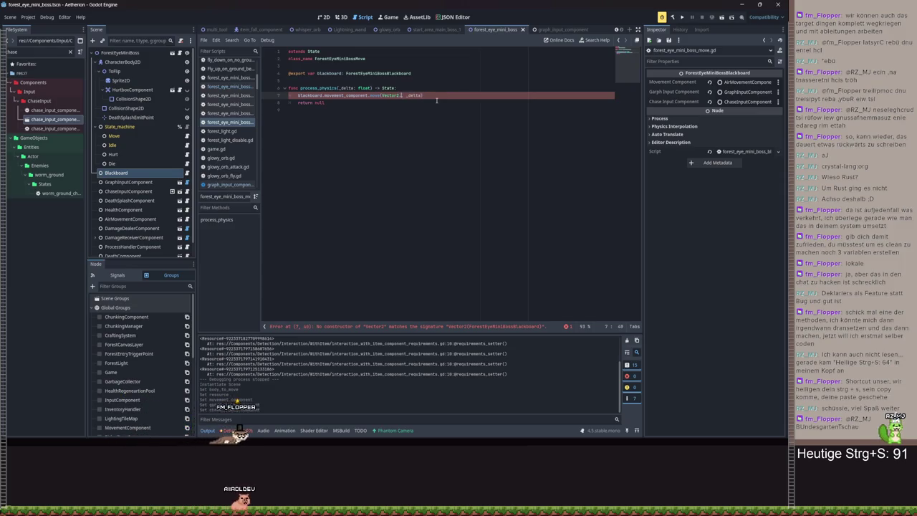
pyautogui.hotkey('ctrl', 'z')
pyautogui.hotkey('ctrl', 'z')
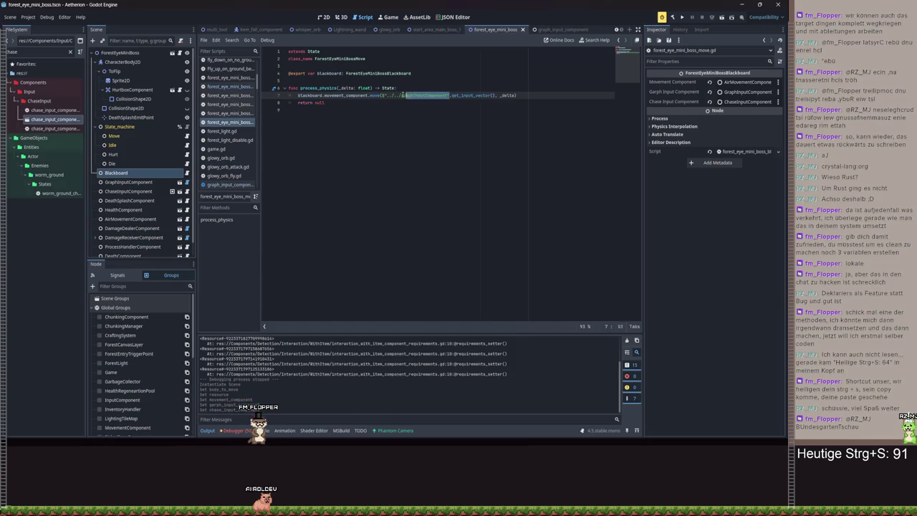
pyautogui.write('blackboard.gr')
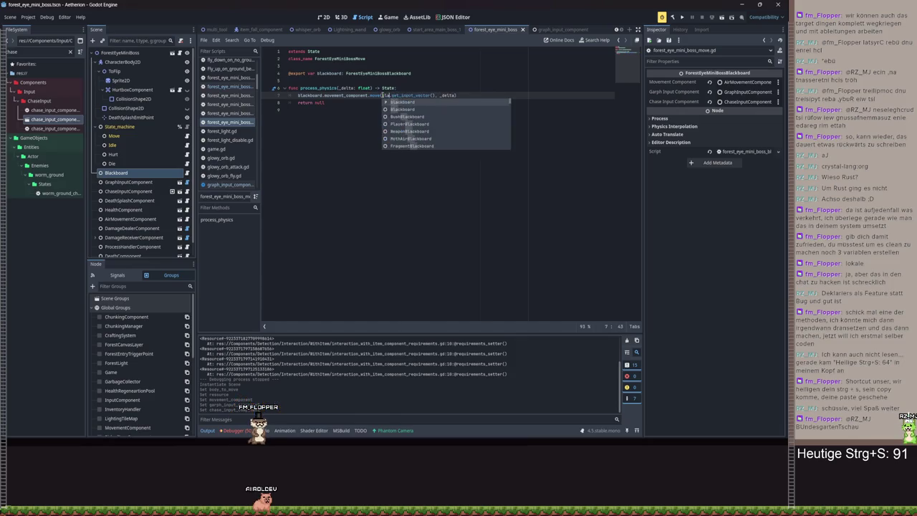
pyautogui.write('n')
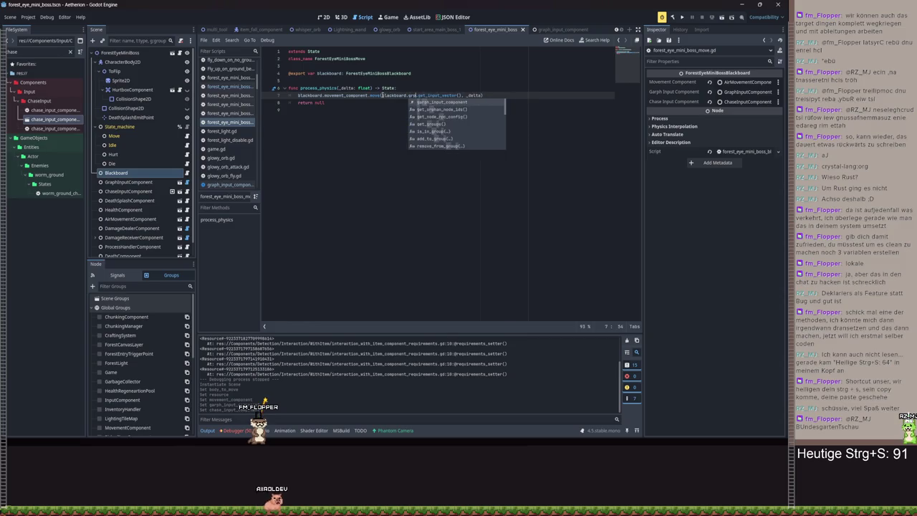
pyautogui.press('BackSpace')
pyautogui.write('ap')
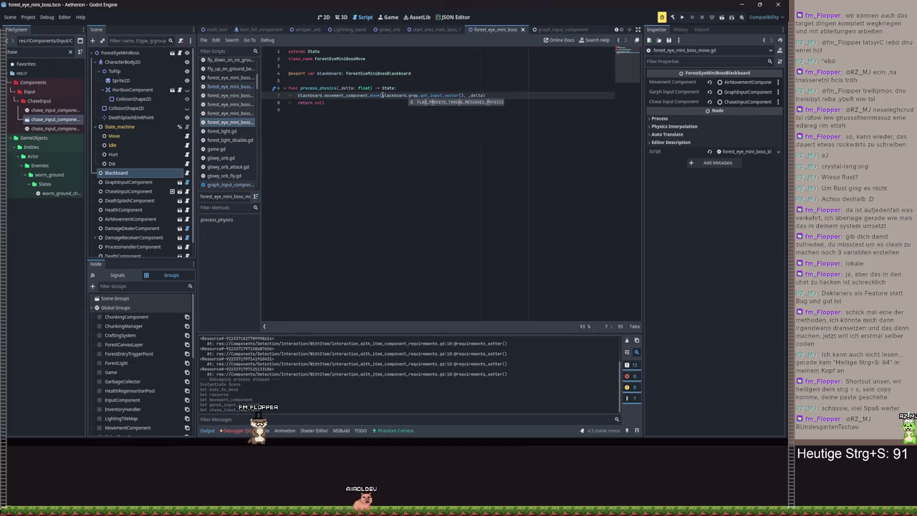
# Check the Blackboard script's member names, save it, then complete blackboard.graph_input_component and save
pyautogui.keyDown('ctrl'); pyautogui.click(378, 73); pyautogui.keyUp('ctrl')
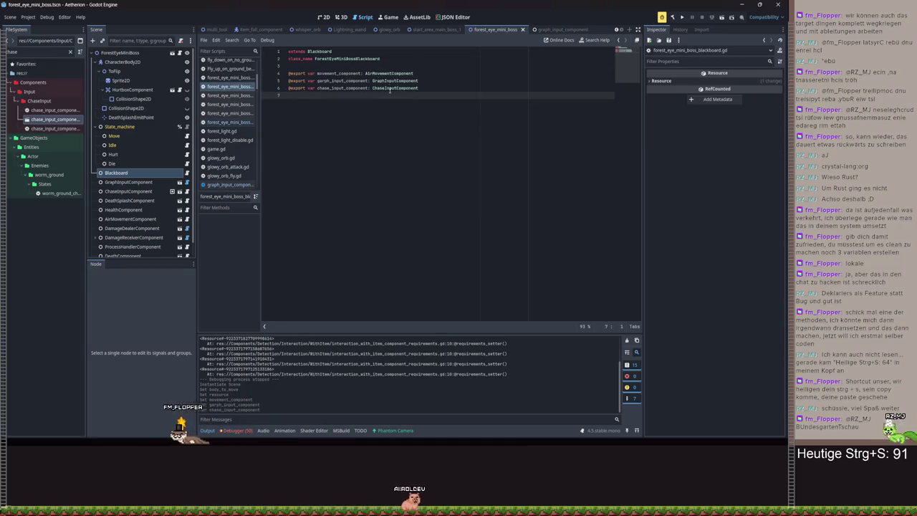
pyautogui.click(324, 81)
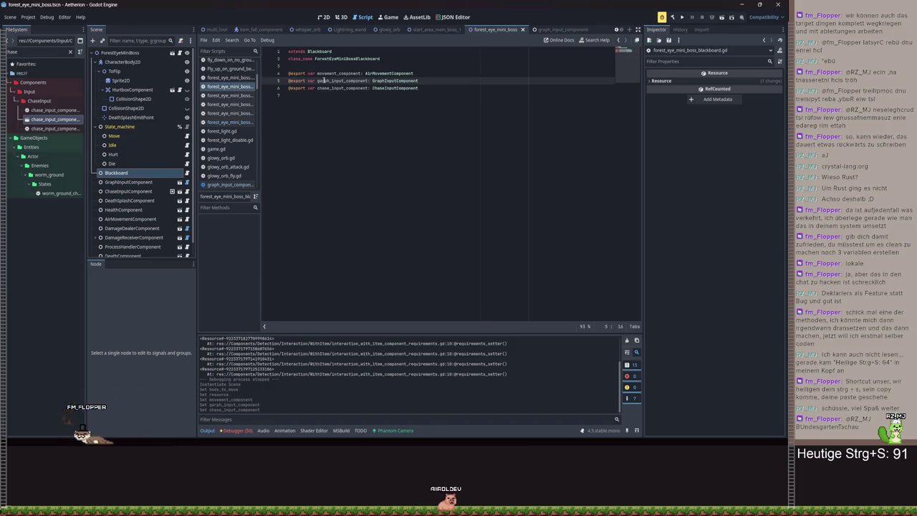
pyautogui.hotkey('ctrl', 's')
pyautogui.hotkey('alt', 'Left')
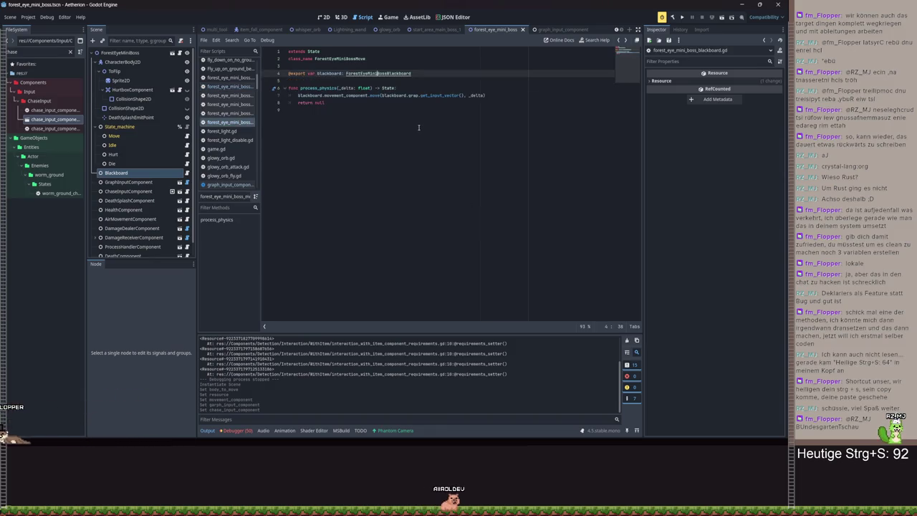
pyautogui.click(410, 95)
pyautogui.write('p')
pyautogui.press('Return')
pyautogui.hotkey('ctrl', 's')
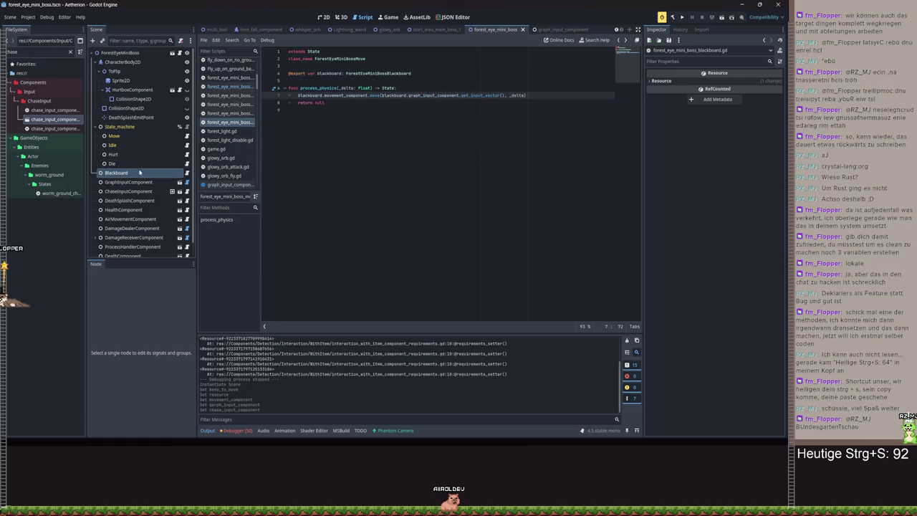
# Reassign GraphInputComponent to the Blackboard's graph input field, save, and enable Should Change Direction
pyautogui.click(116, 173)
pyautogui.click(743, 92)
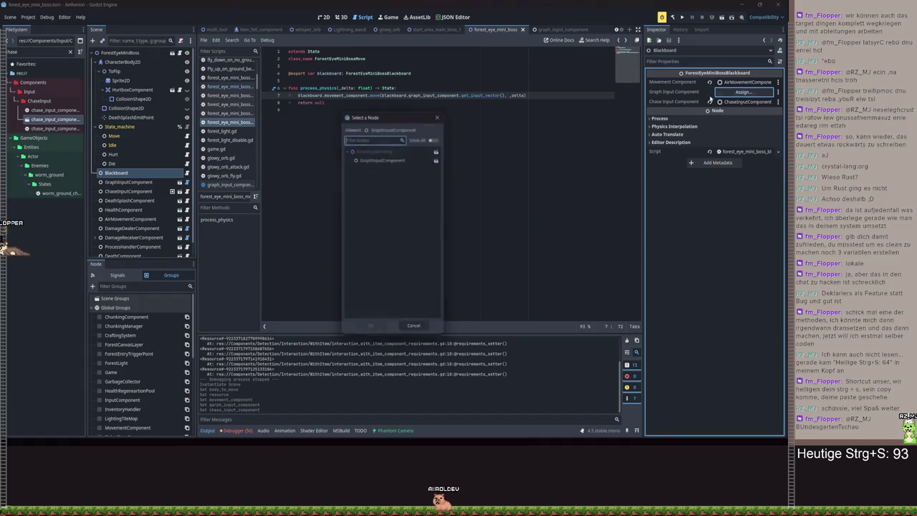
pyautogui.doubleClick(387, 155)
pyautogui.click(550, 95)
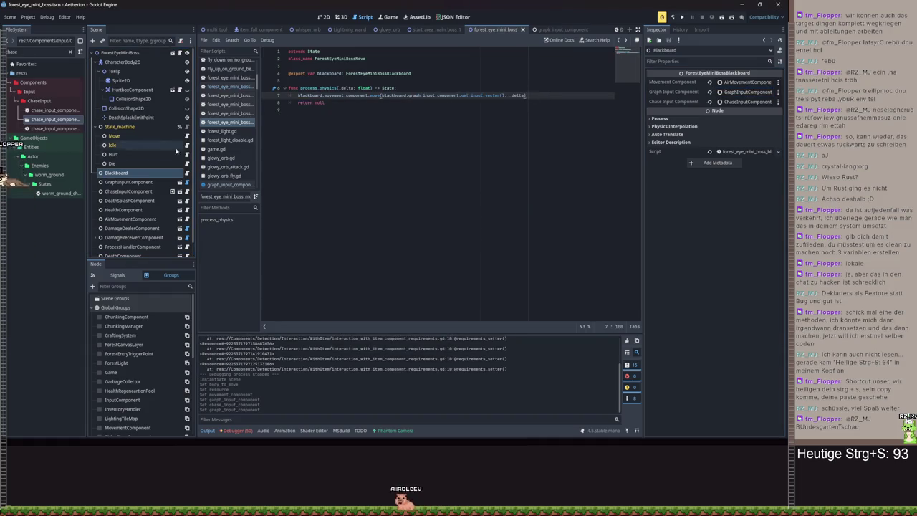
pyautogui.click(129, 182)
pyautogui.hotkey('ctrl', 's')
pyautogui.click(722, 142)
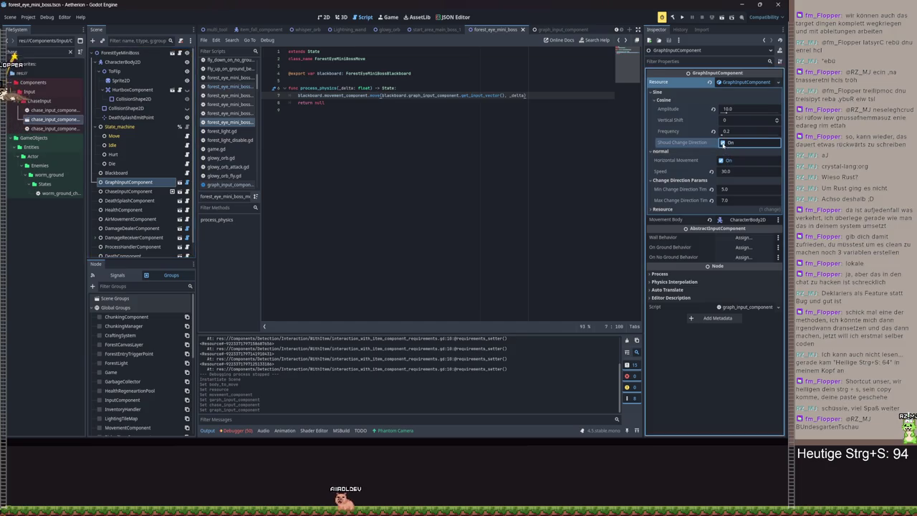
# Save the scene, glance between the Blackboard and Move scripts, and bring up graph_input_component.gd
pyautogui.hotkey('ctrl', 's')
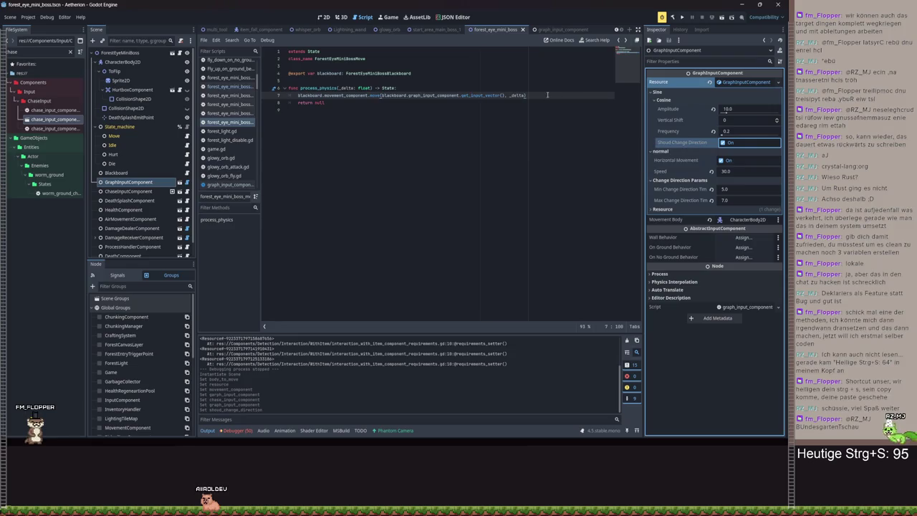
pyautogui.hotkey('alt', 'Left')
pyautogui.hotkey('alt', 'Right')
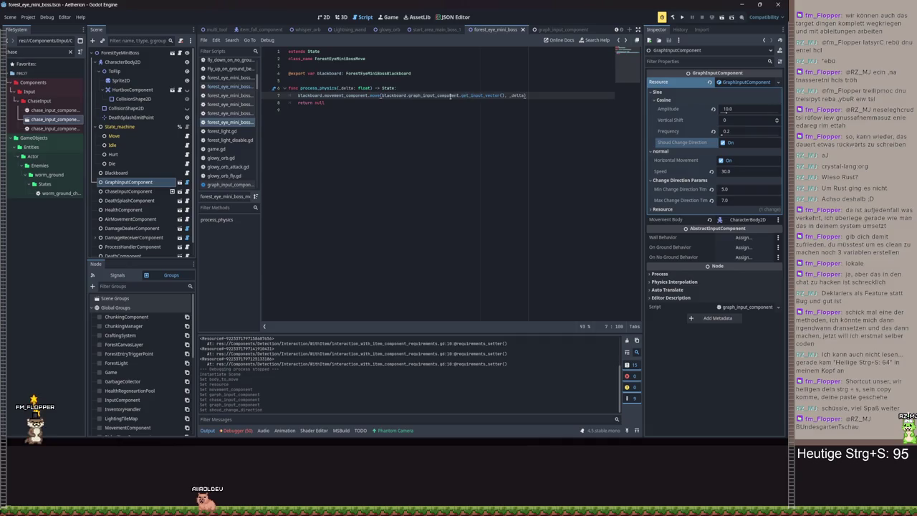
pyautogui.keyDown('ctrl'); pyautogui.click(446, 96); pyautogui.keyUp('ctrl')
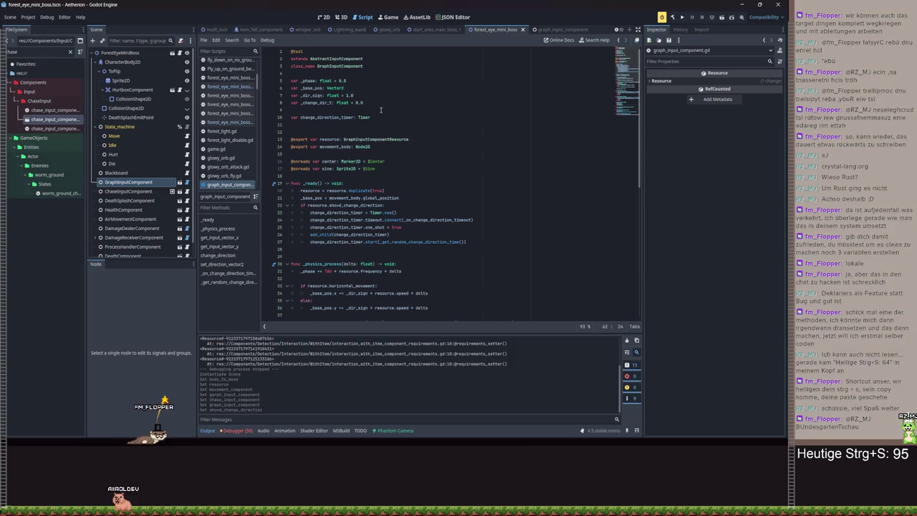
# Trace the _dir_sign variable's declaration and its uses in the x update and change_direction
pyautogui.click(398, 117)
pyautogui.press('Up')
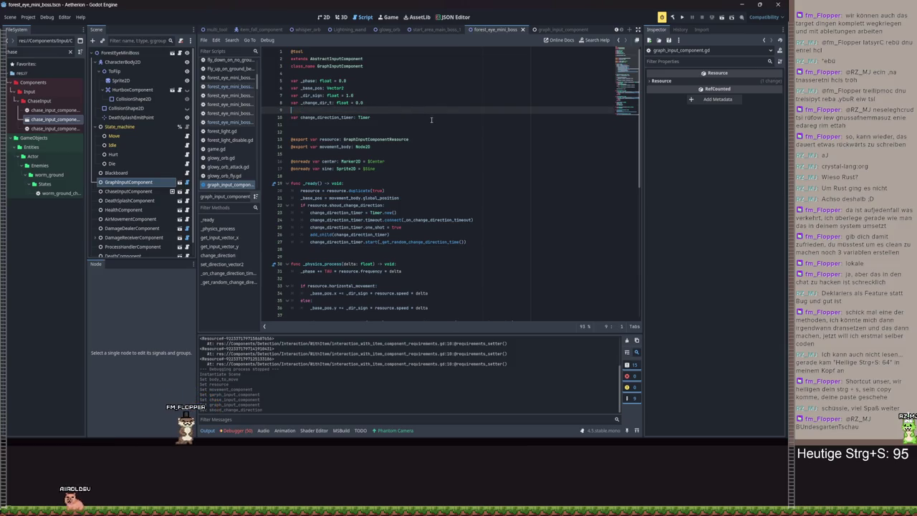
pyautogui.moveTo(355, 95); pyautogui.dragTo(314, 95)
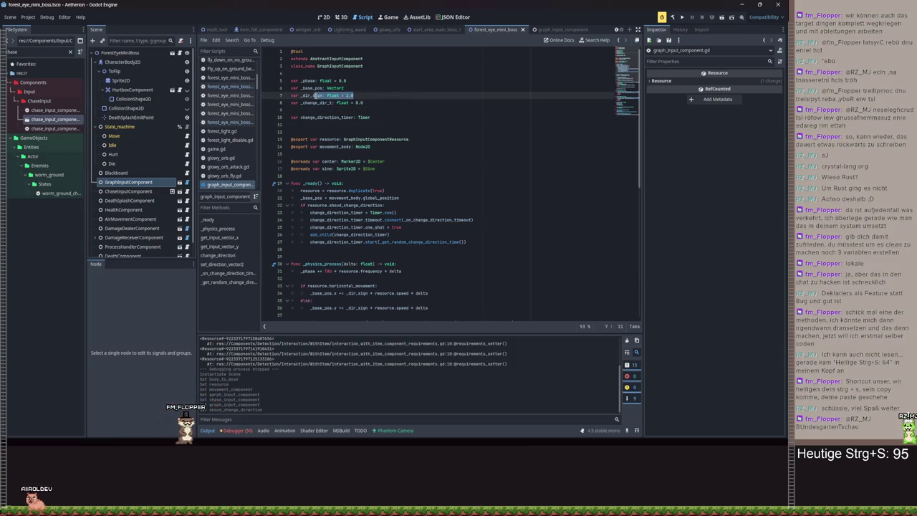
pyautogui.scroll(-3, 372, 204)
pyautogui.doubleClick(351, 228)
pyautogui.scroll(-9, 424, 191)
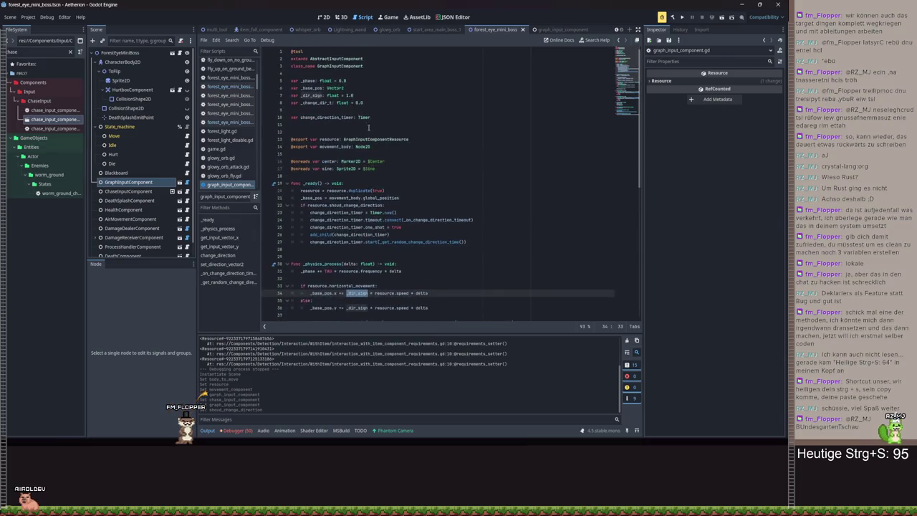
pyautogui.doubleClick(322, 220)
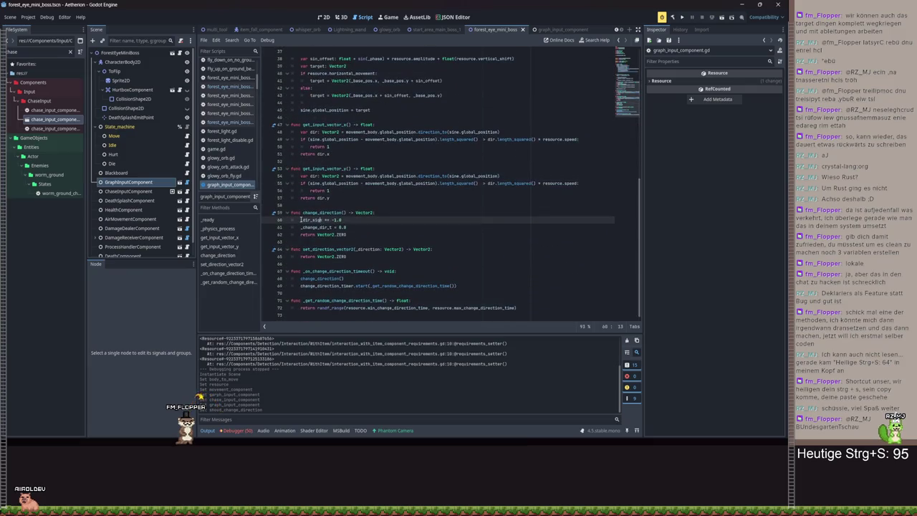
# Delete the _change_dir_t reset line and its 'var _change_dir_t: float = 0.0' declaration, then save
pyautogui.click(328, 227)
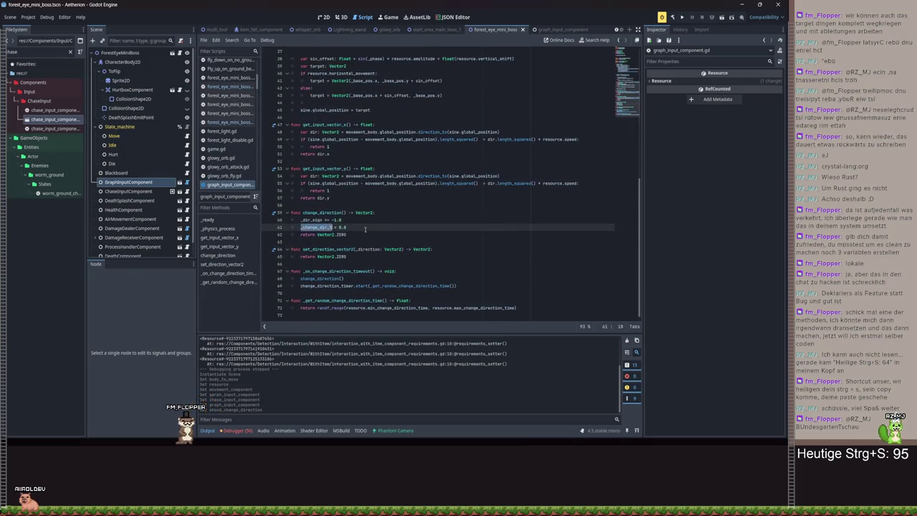
pyautogui.hotkey('shift', 'Home')
pyautogui.press('BackSpace')
pyautogui.press('BackSpace')
pyautogui.scroll(10, 383, 205)
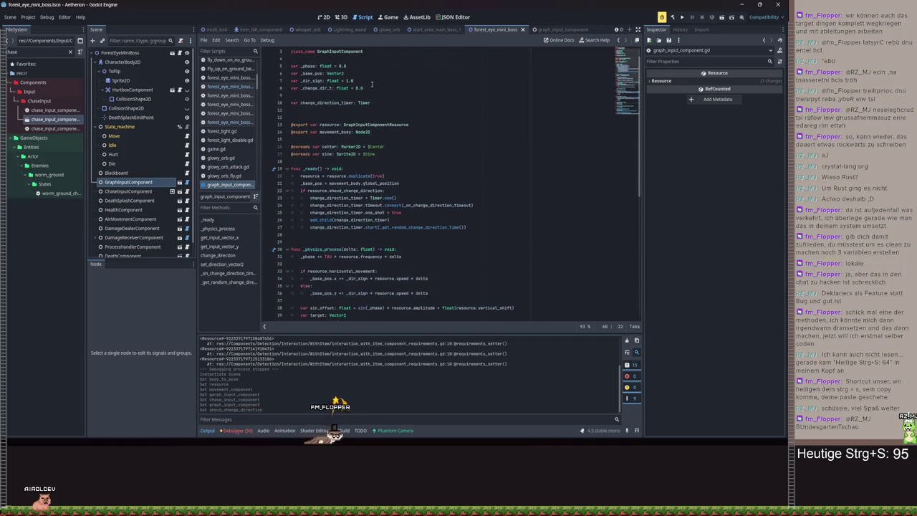
pyautogui.click(336, 88)
pyautogui.hotkey('shift', 'Home')
pyautogui.press('BackSpace')
pyautogui.press('BackSpace')
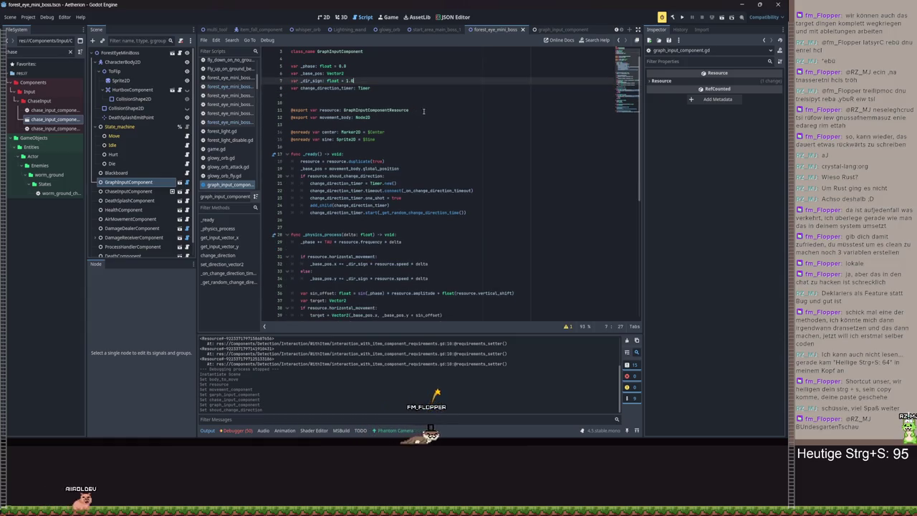
pyautogui.hotkey('ctrl', 's')
# Review the change_direction call on line 65 and its function definition
pyautogui.scroll(-10, 418, 224)
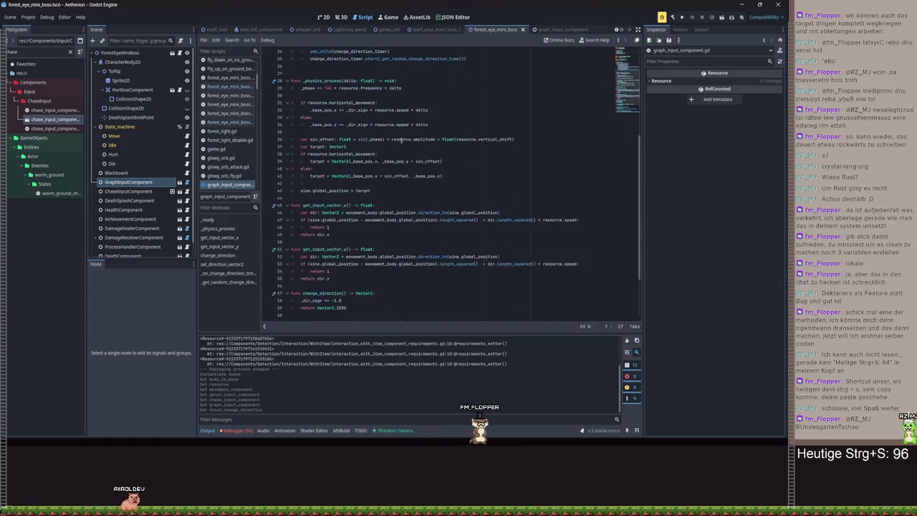
pyautogui.scroll(10, 373, 278)
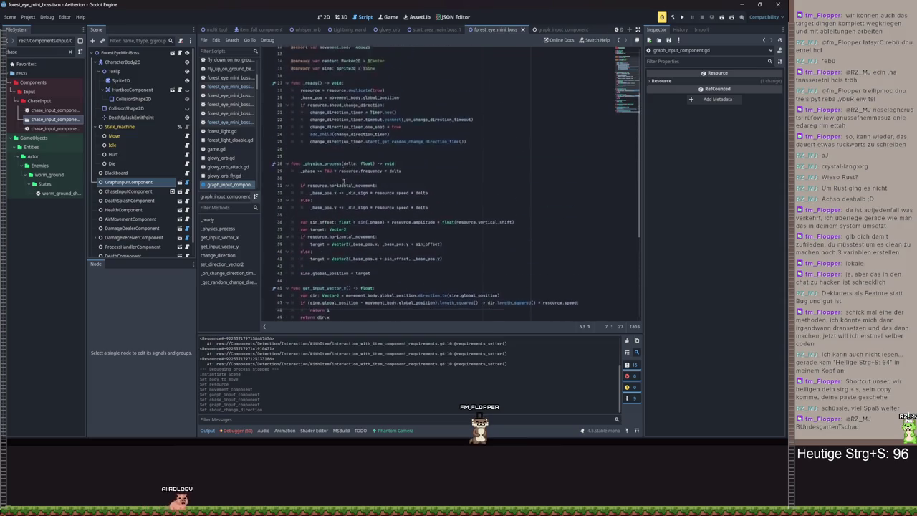
pyautogui.scroll(-10, 324, 286)
pyautogui.doubleClick(321, 279)
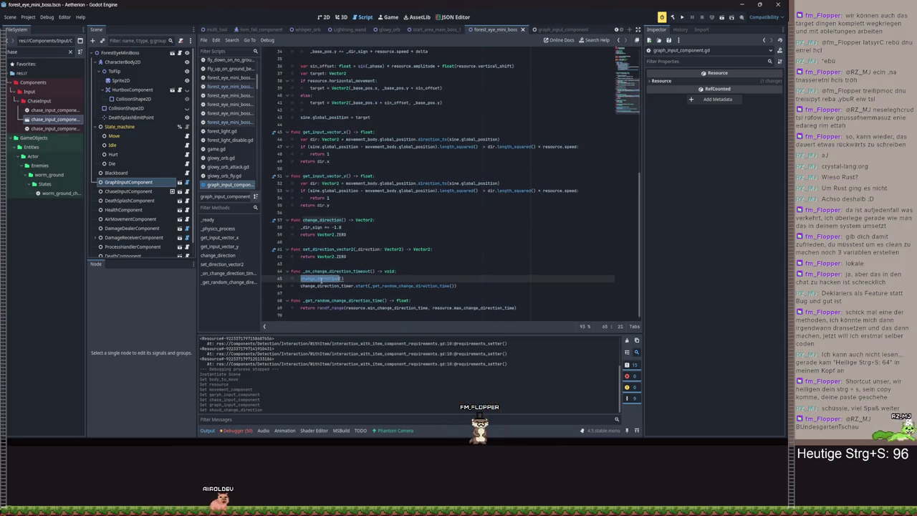
pyautogui.click(363, 231)
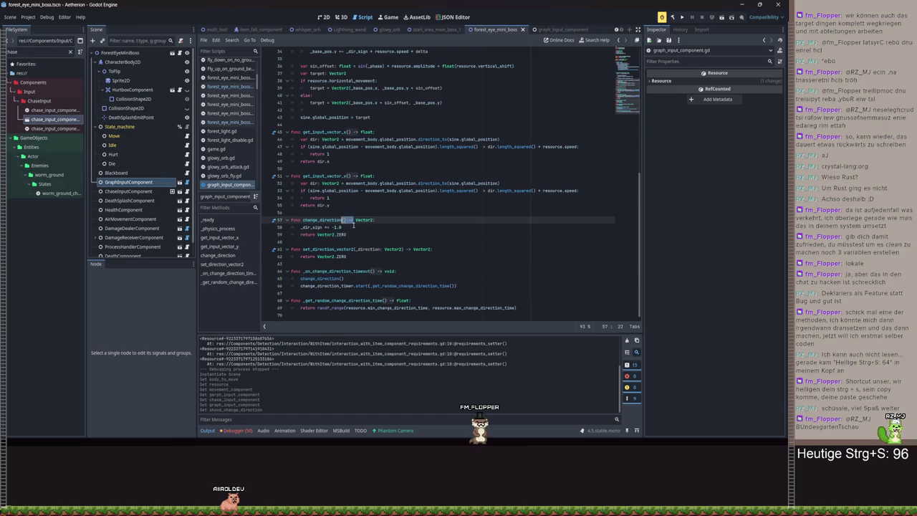
pyautogui.scroll(6, 430, 188)
pyautogui.scroll(5, 423, 161)
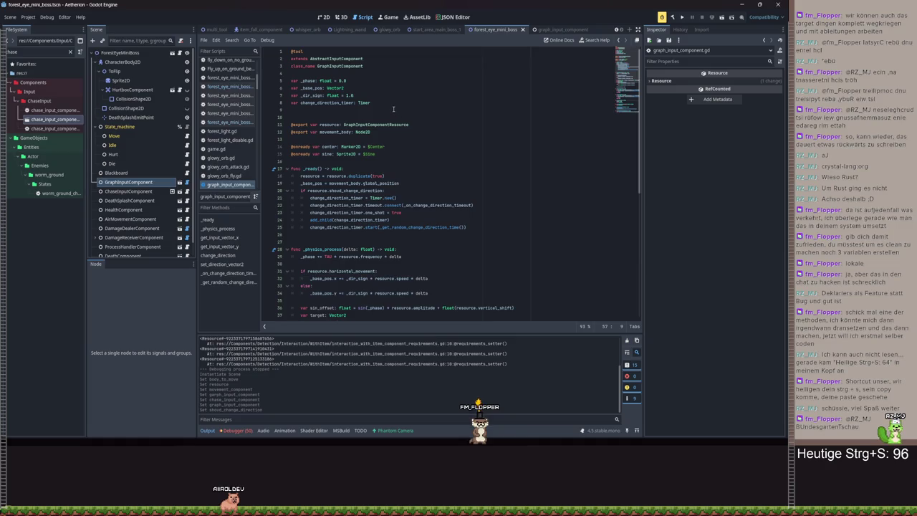
pyautogui.click(397, 154)
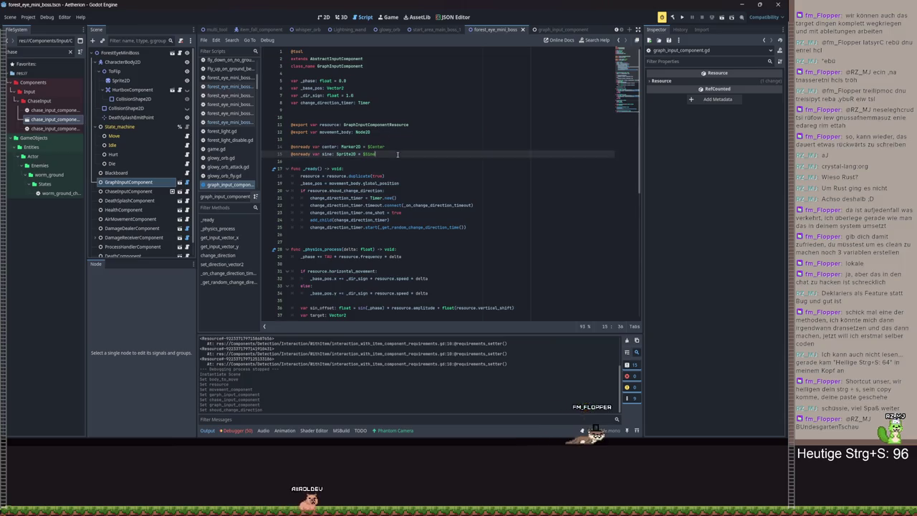
pyautogui.press('Return')
pyautogui.press('Return')
pyautogui.write('enum')
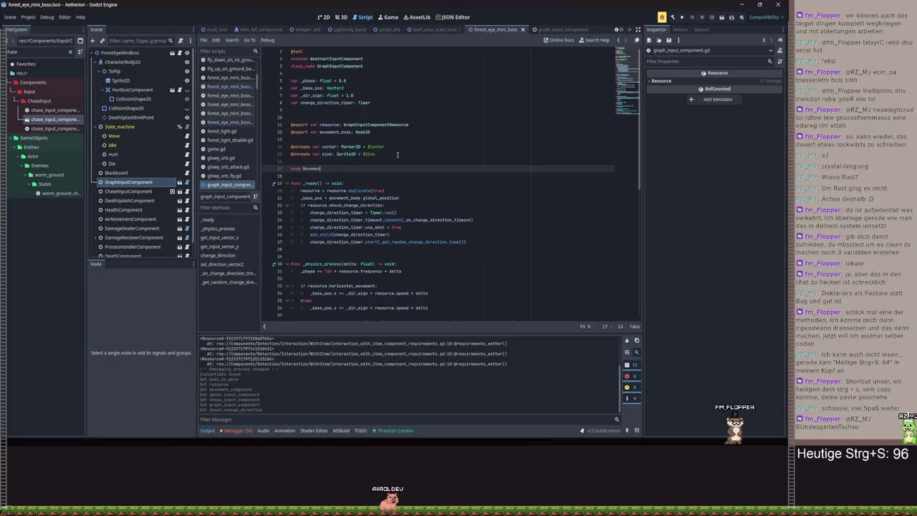
pyautogui.write('Mo')
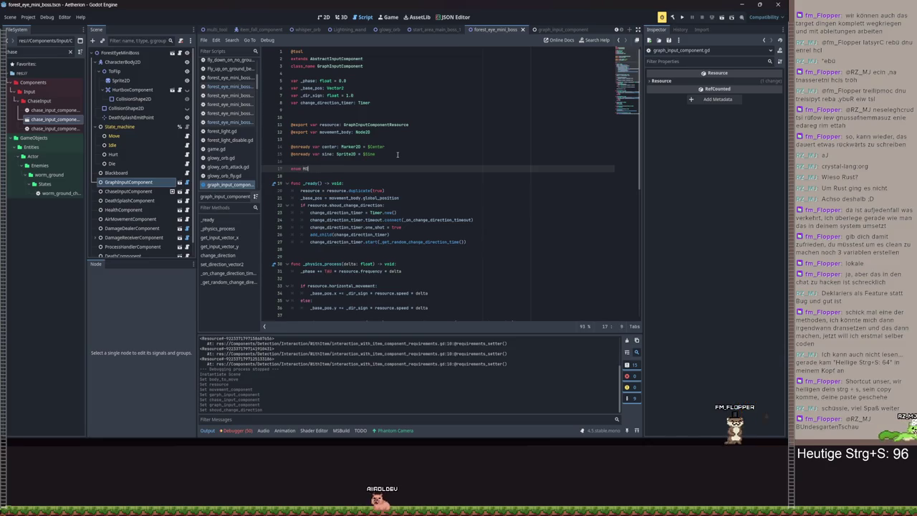
pyautogui.write('vementDire')
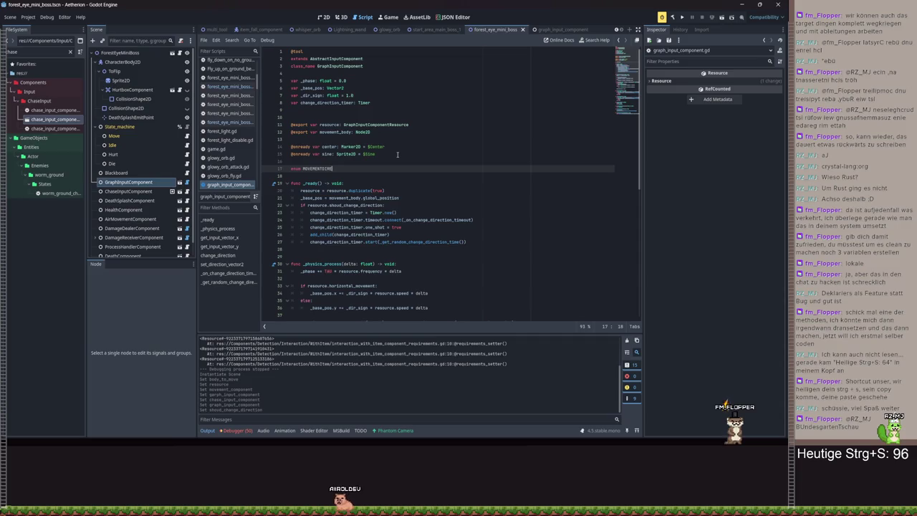
pyautogui.press('BackSpace')
pyautogui.press('BackSpace')
pyautogui.write('_DIRECTION:')
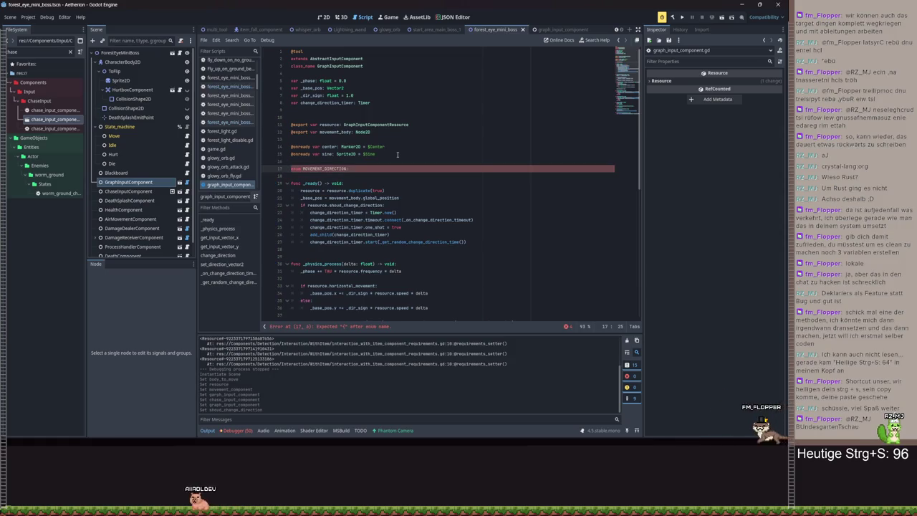
pyautogui.write(' {')
pyautogui.press('Return')
pyautogui.write('LEFT,')
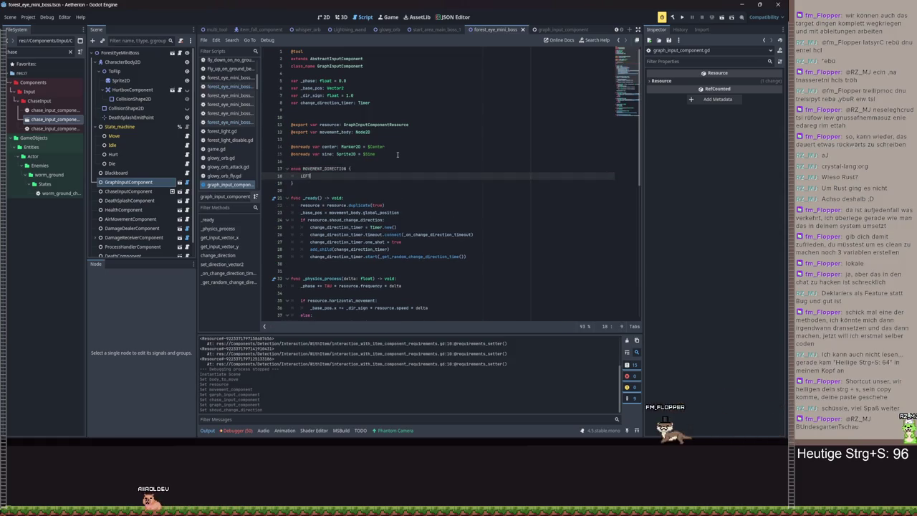
pyautogui.write(' RIGHT, UP, DOWN')
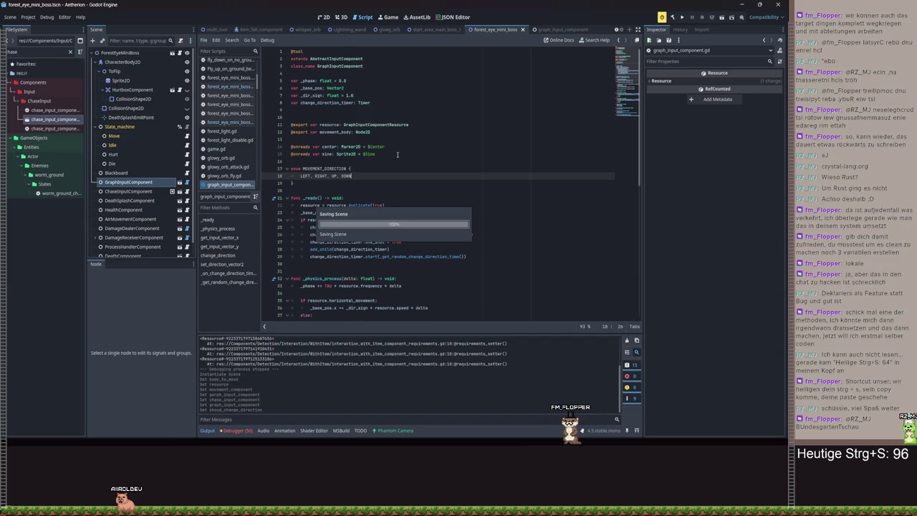
pyautogui.press('Escape')
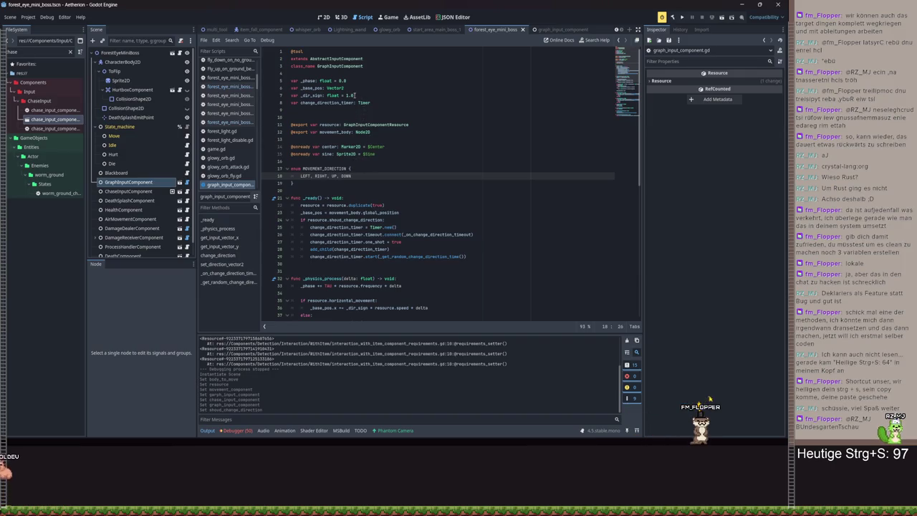
# Add a get_movement_direction() function returning MOVEMENT_DIRECTION at the end of graph_input_component.gd
pyautogui.scroll(-1, 390, 132)
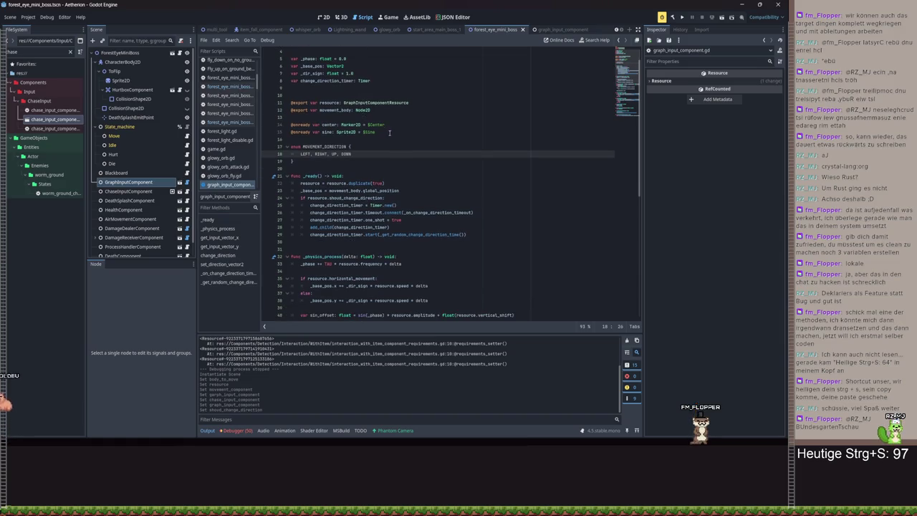
pyautogui.scroll(-4, 414, 156)
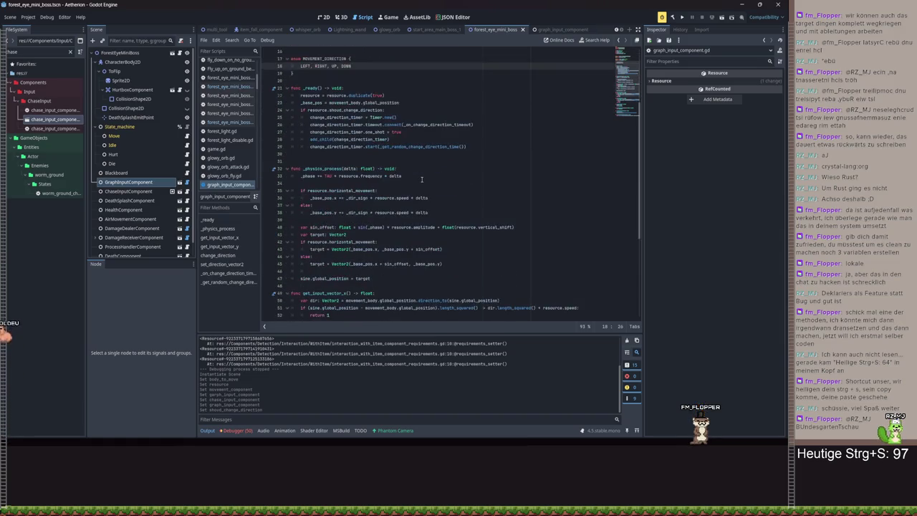
pyautogui.scroll(-8, 422, 180)
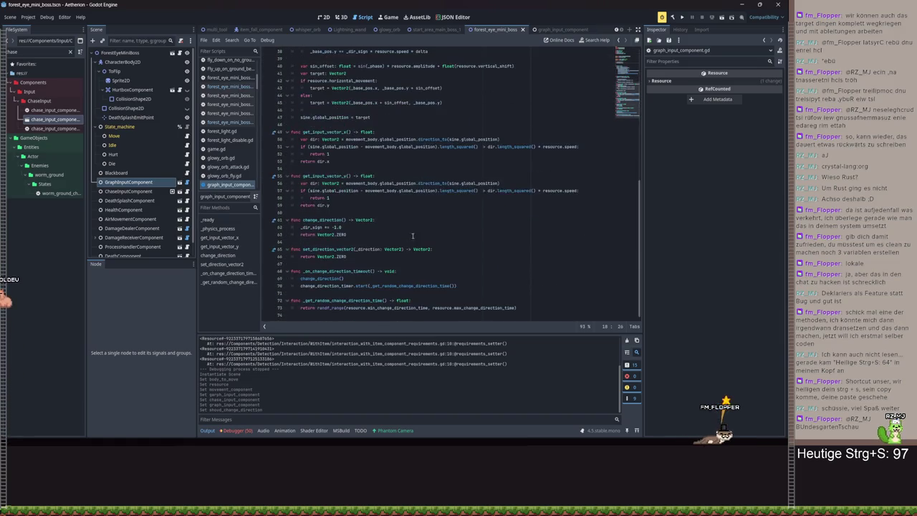
pyautogui.click(319, 314)
pyautogui.press('BackSpace')
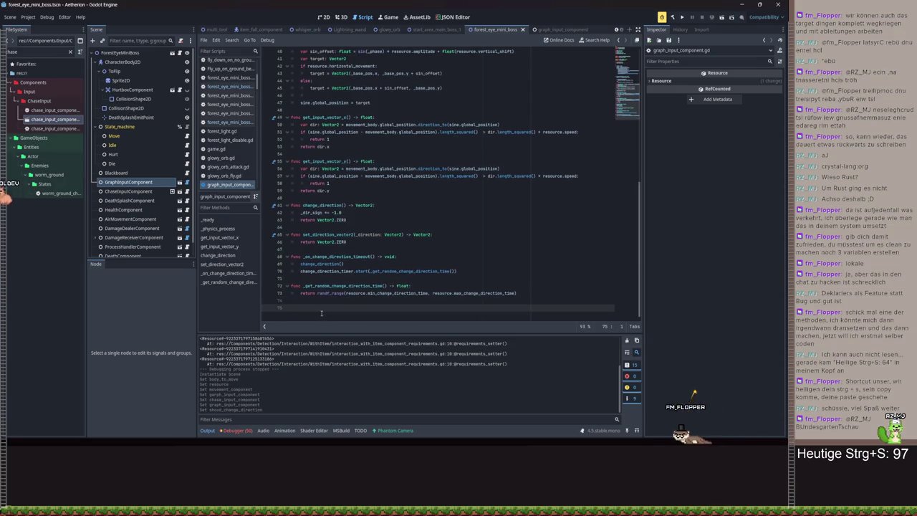
pyautogui.write('fun')
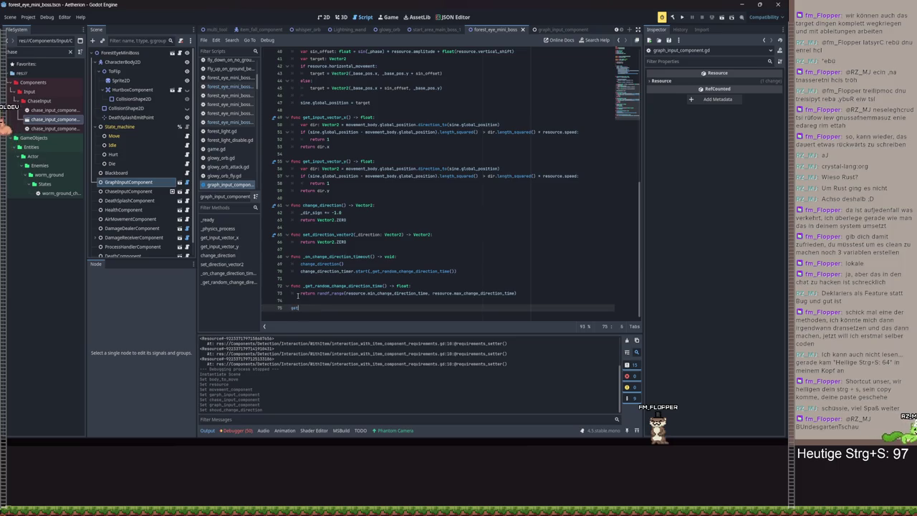
pyautogui.press('BackSpace')
pyautogui.press('BackSpace')
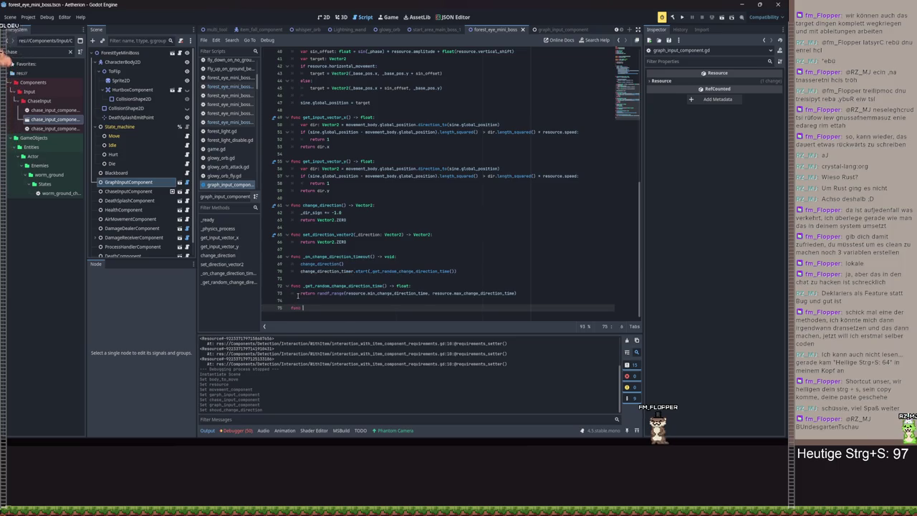
pyautogui.write('get_movement_direction(')
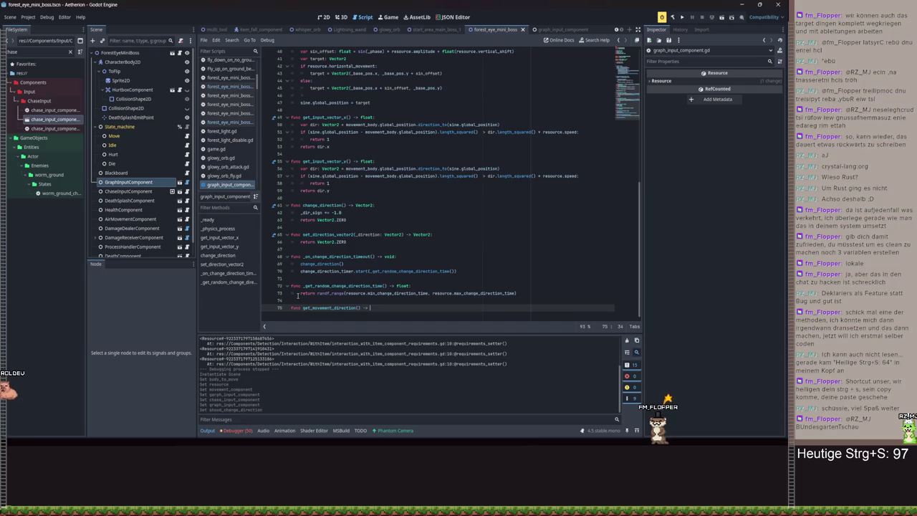
pyautogui.write('-> void')
pyautogui.press('BackSpace')
pyautogui.press('BackSpace')
pyautogui.press('BackSpace')
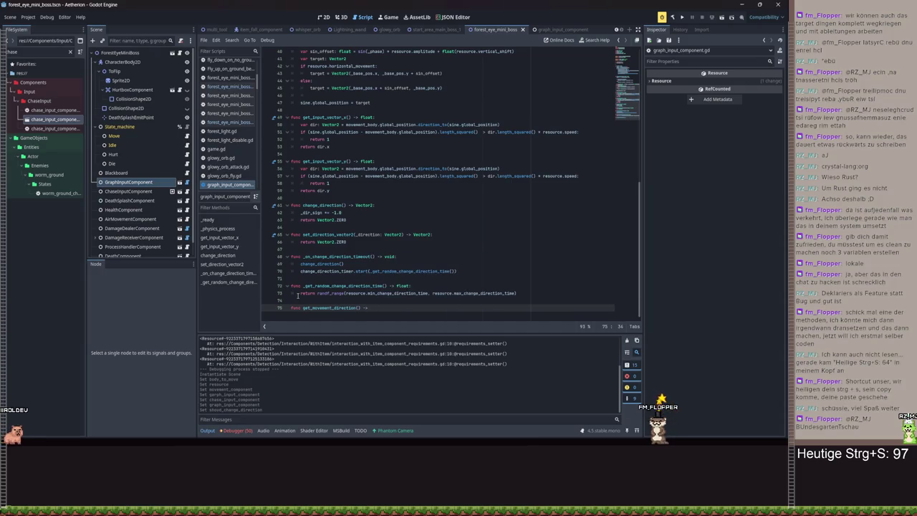
pyautogui.write('OV')
pyautogui.press('Return')
pyautogui.write(':')
pyautogui.press('Return')
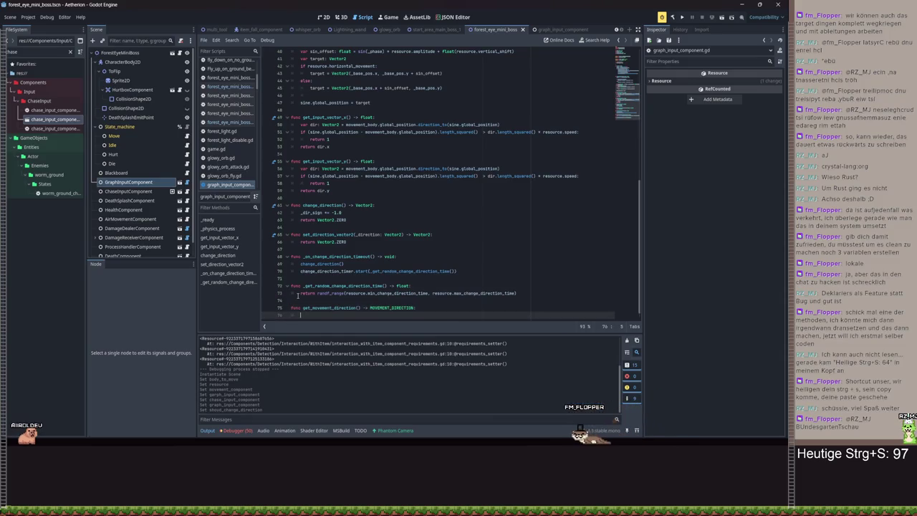
# Check the INT_AS_ENUM_WITHOUT_CAST warning and delete the placeholder return 0 line
pyautogui.write('return 0')
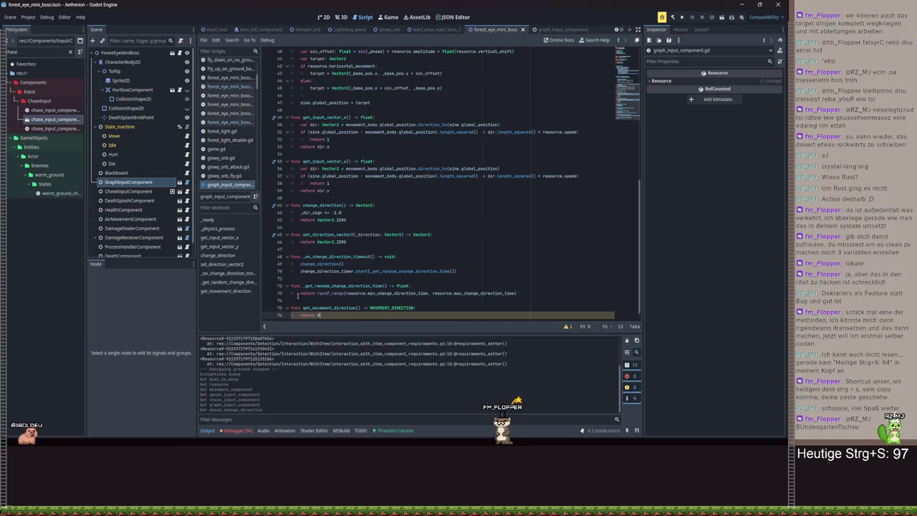
pyautogui.click(567, 326)
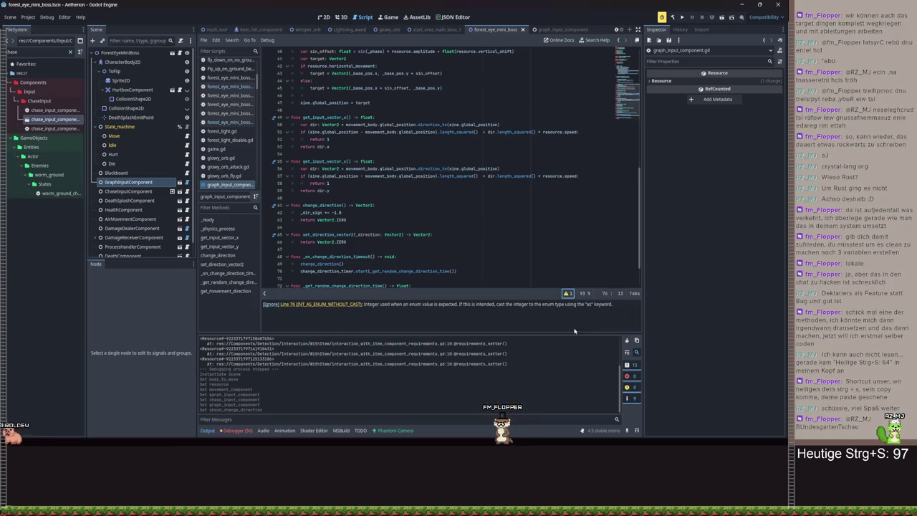
pyautogui.click(568, 294)
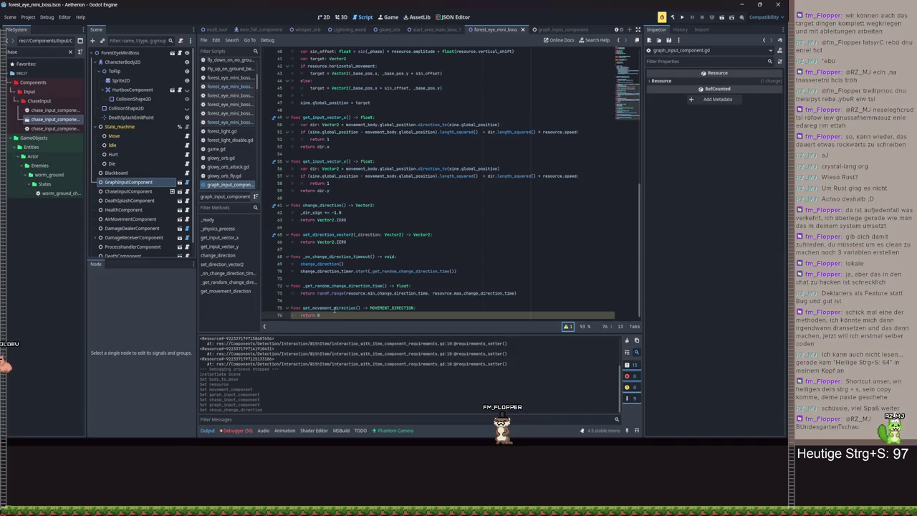
pyautogui.moveTo(334, 316); pyautogui.dragTo(300, 315)
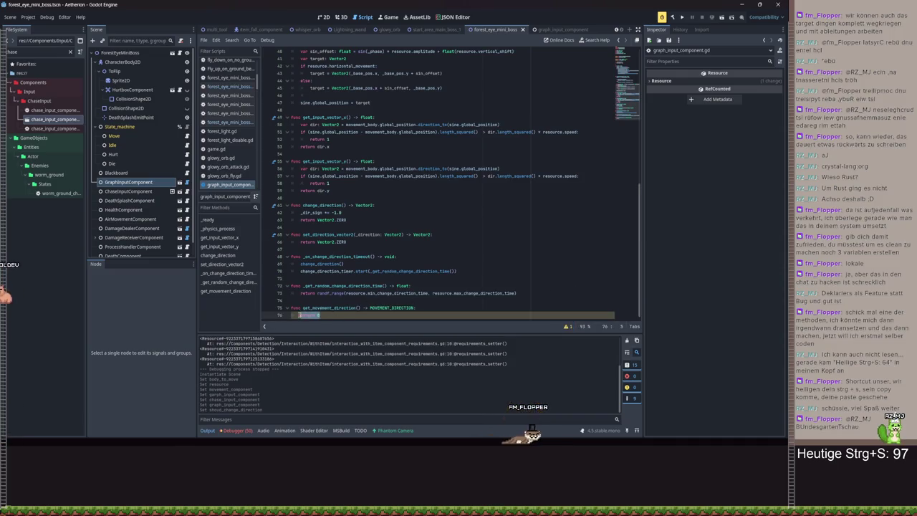
pyautogui.press('BackSpace')
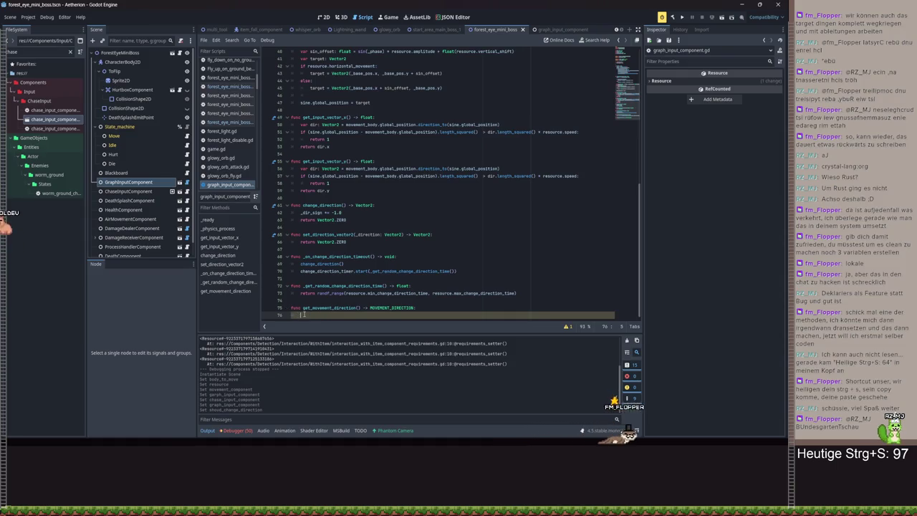
pyautogui.scroll(10, 380, 206)
pyautogui.scroll(-10, 380, 206)
pyautogui.write('if')
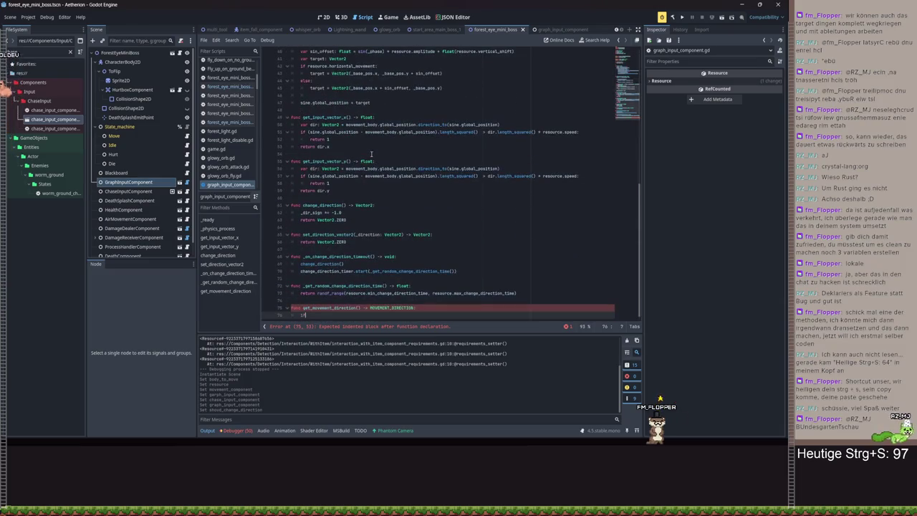
# Write if resource.horizontal_movement: with a nested _dir_sign > 0 check returning MOVEMENT_DIRECTION.RIGHT
pyautogui.write(' resource.is')
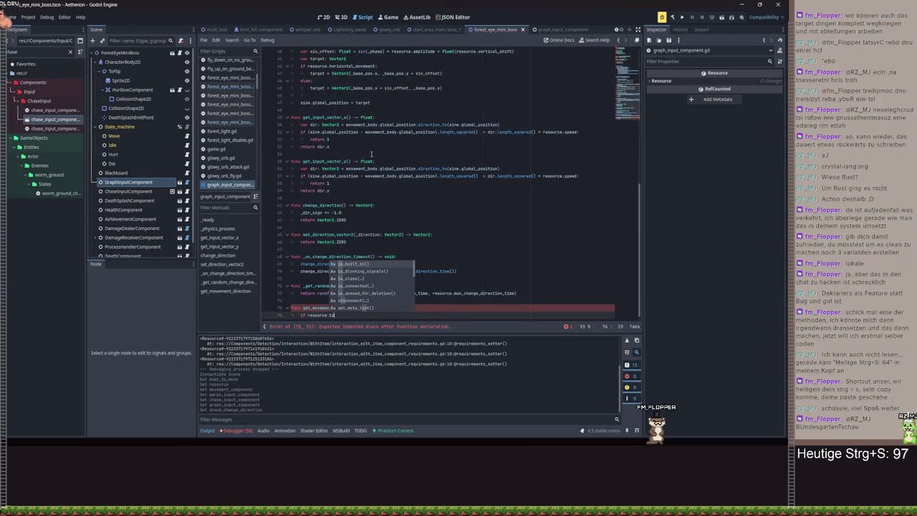
pyautogui.press('BackSpace')
pyautogui.press('BackSpace')
pyautogui.write('m')
pyautogui.press('BackSpace')
pyautogui.write('horizontal_movement')
pyautogui.press('Return')
pyautogui.write(':')
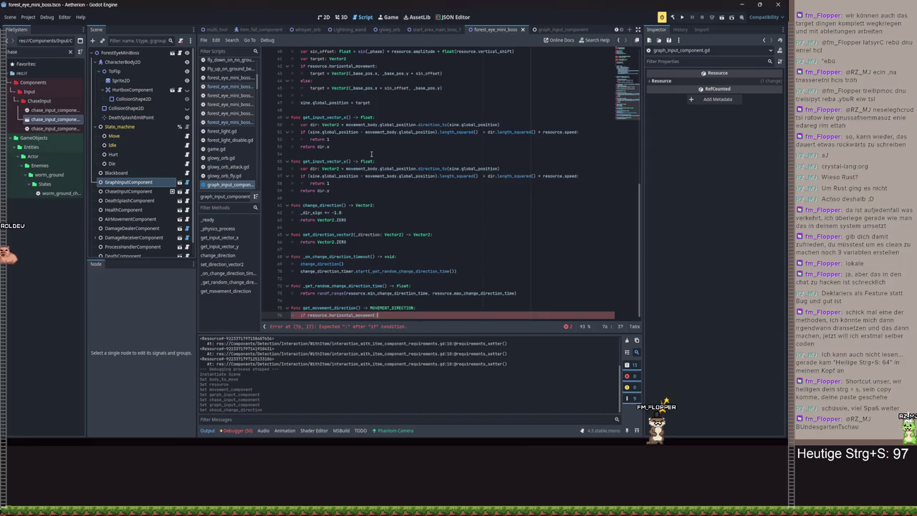
pyautogui.press('Return')
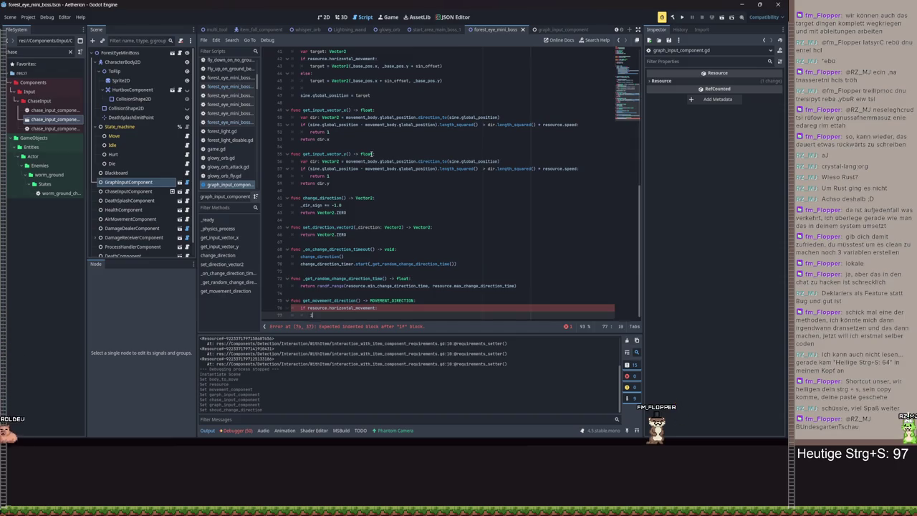
pyautogui.write('if_dir_sign > ')
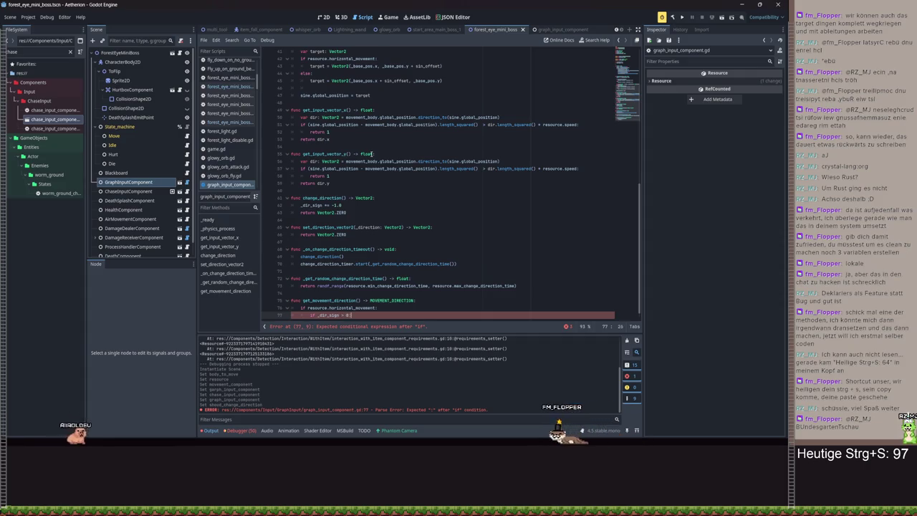
pyautogui.write('0:')
pyautogui.press('Return')
pyautogui.write('return MOVEMENT_DIRECTION.')
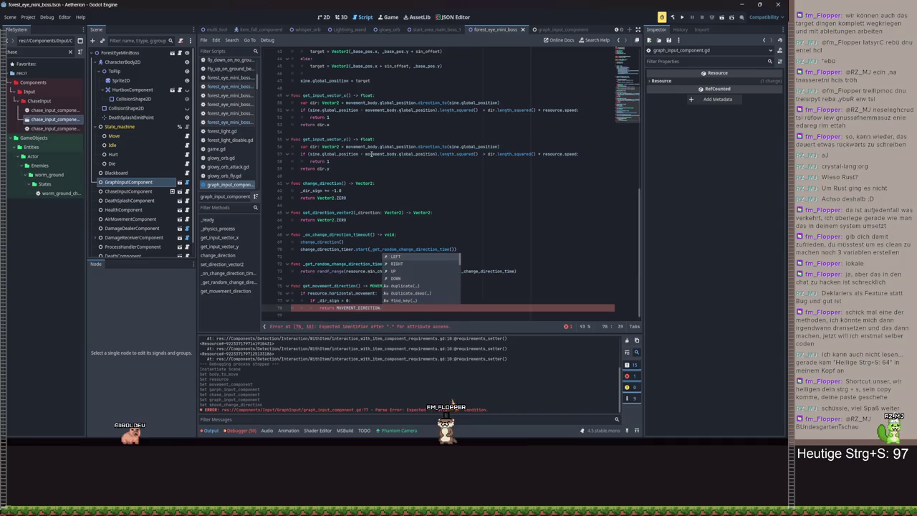
pyautogui.write('R')
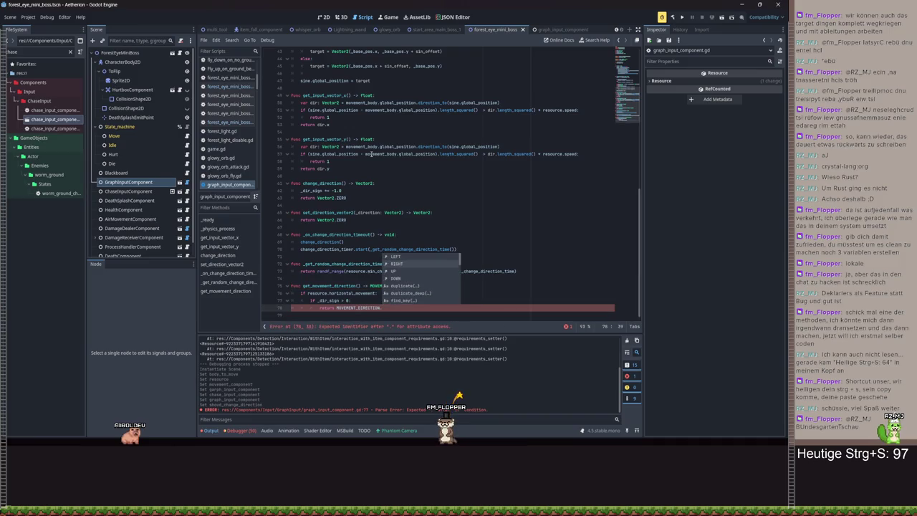
pyautogui.press('Return')
# Return MOVEMENT_DIRECTION.LEFT otherwise, and start the outer else branch
pyautogui.press('Return')
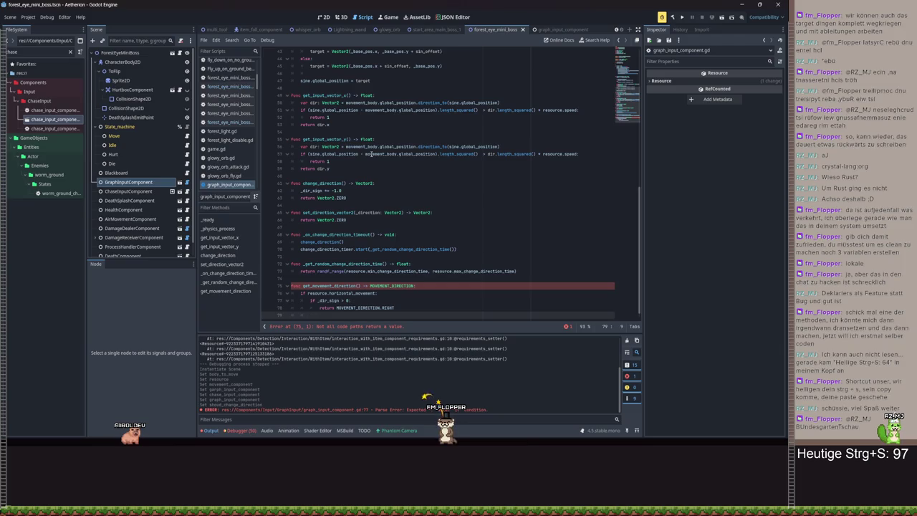
pyautogui.write('else:')
pyautogui.press('Return')
pyautogui.write('return')
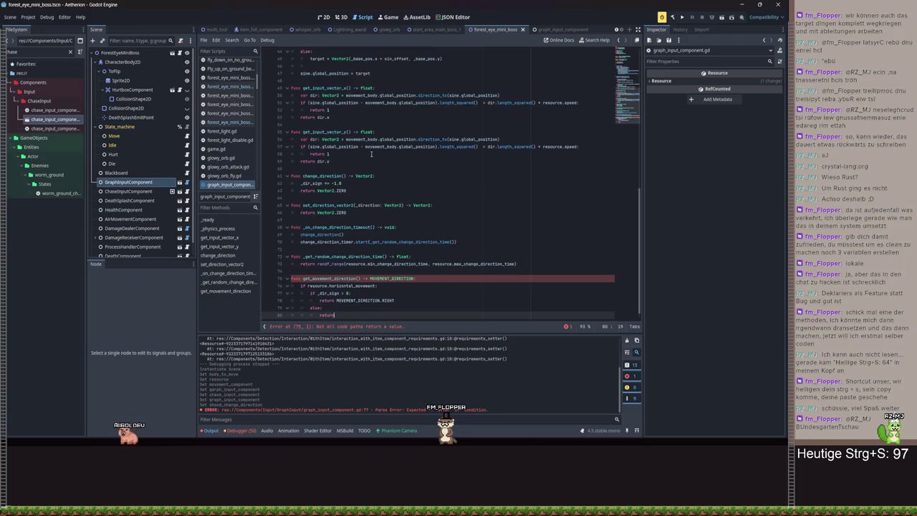
pyautogui.write(' move')
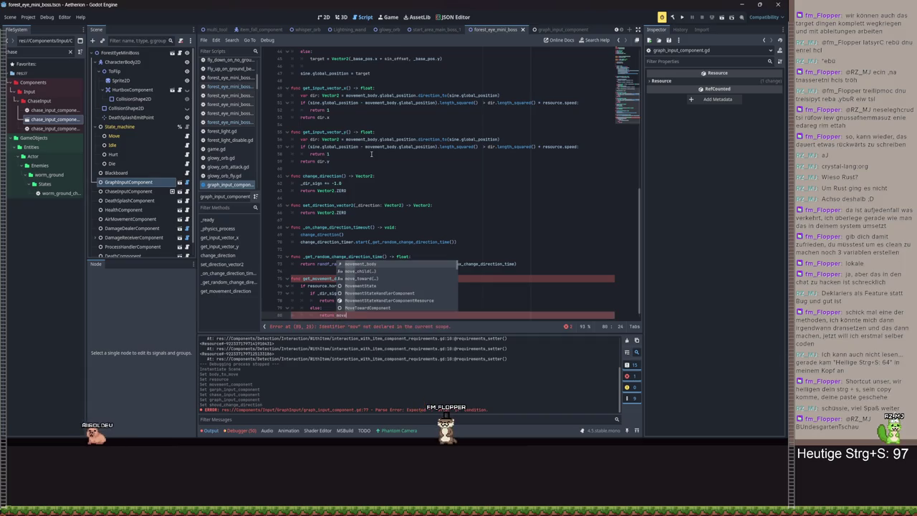
pyautogui.write('ment_d')
pyautogui.press('Return')
pyautogui.write('.LE')
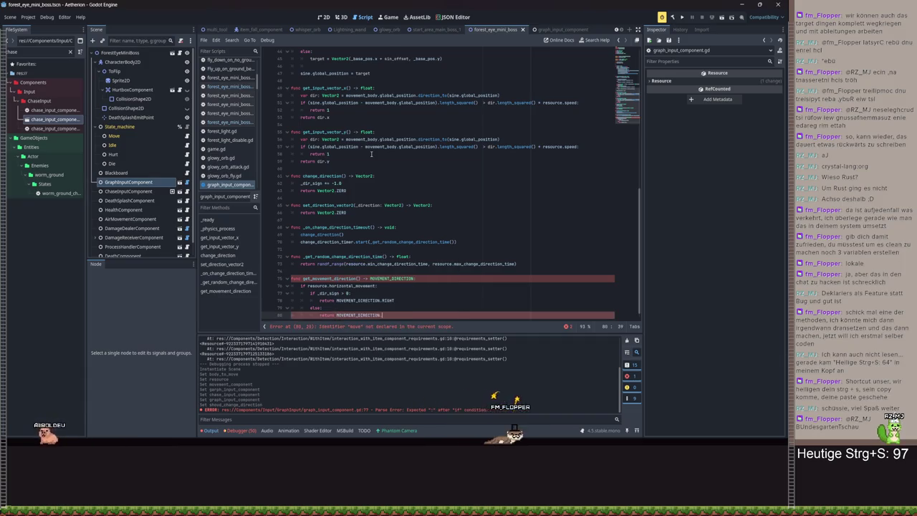
pyautogui.press('Return')
pyautogui.press('Return')
pyautogui.press('BackSpace')
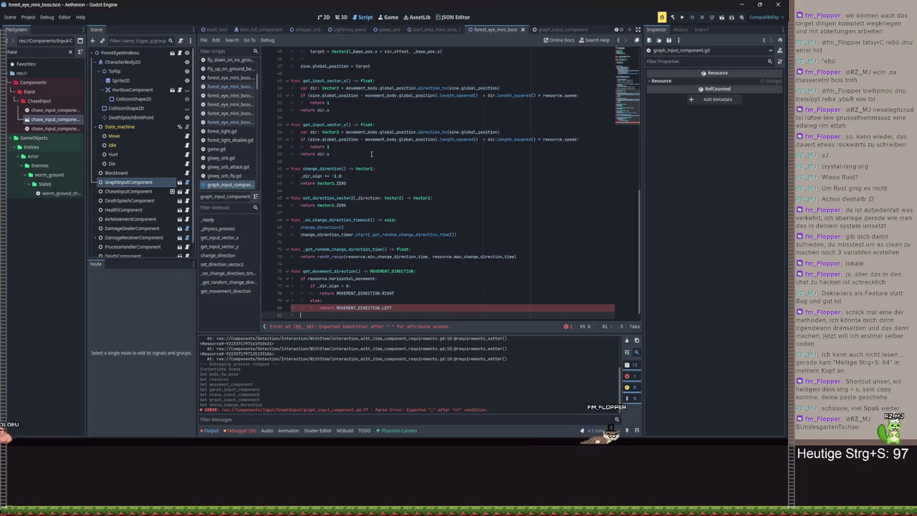
pyautogui.write('else:')
pyautogui.press('Return')
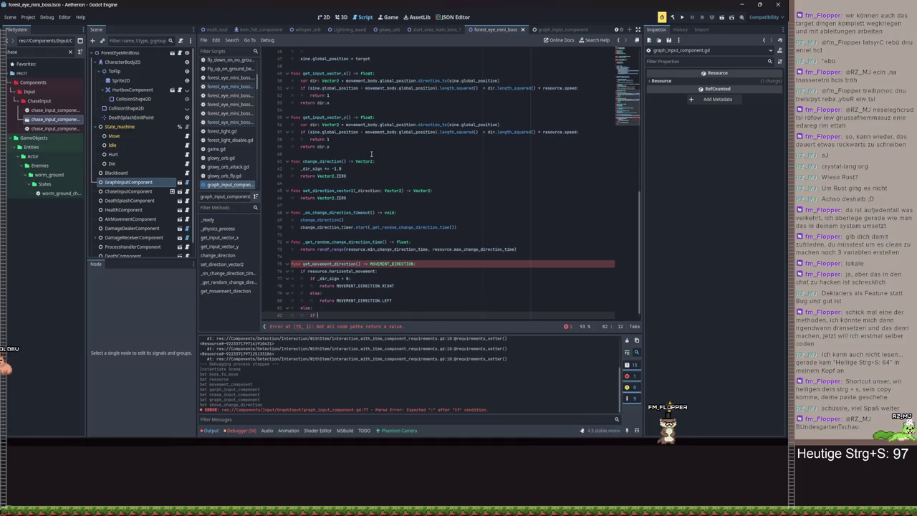
# In the else branch, return UP when _dir_sign > 0 and DOWN otherwise, then save
pyautogui.write('if _dir_sign > ')
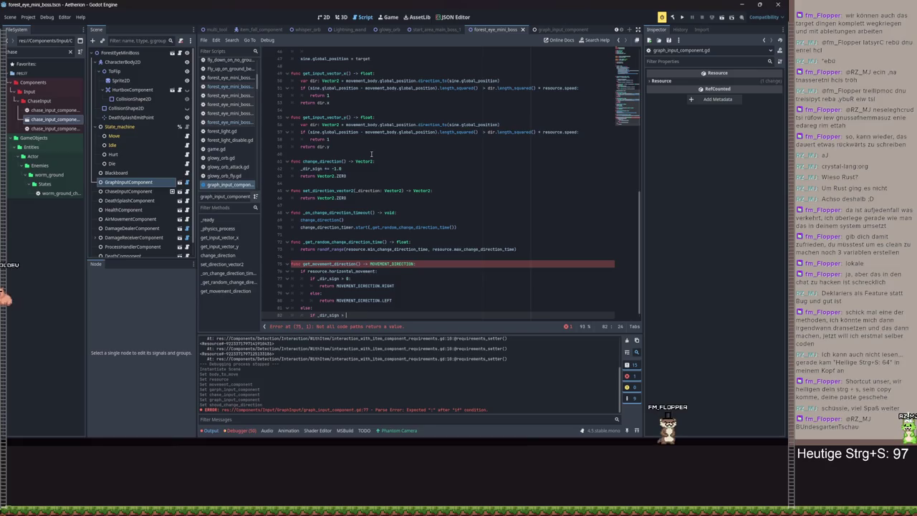
pyautogui.write('0:')
pyautogui.press('Return')
pyautogui.write('retur')
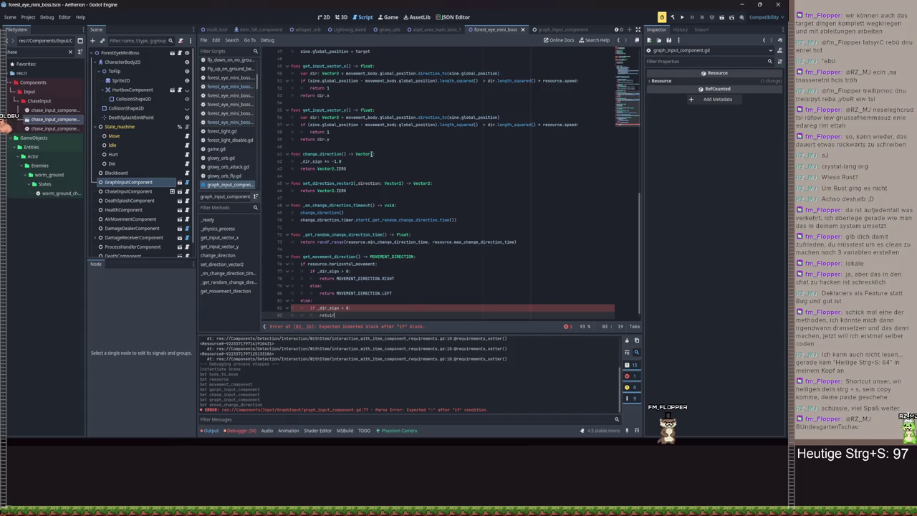
pyautogui.write('n MOVEMENT_DIRECTION')
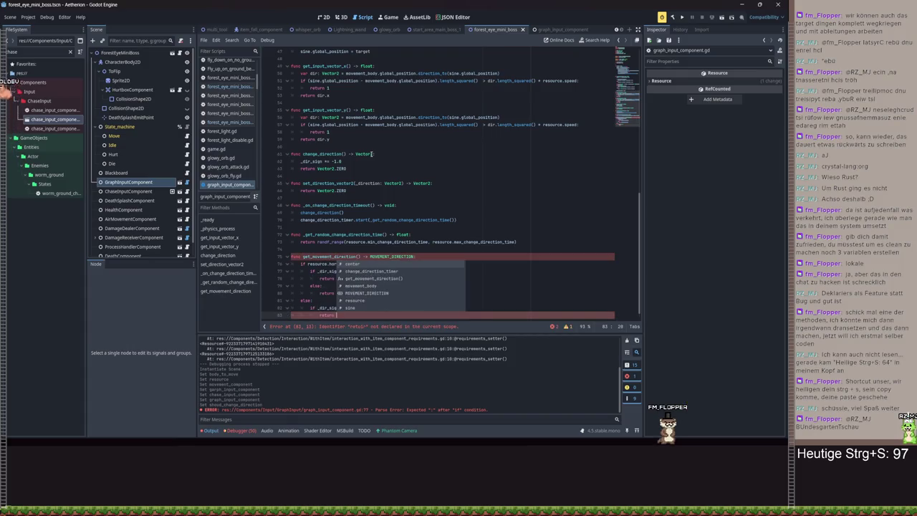
pyautogui.write('.UP')
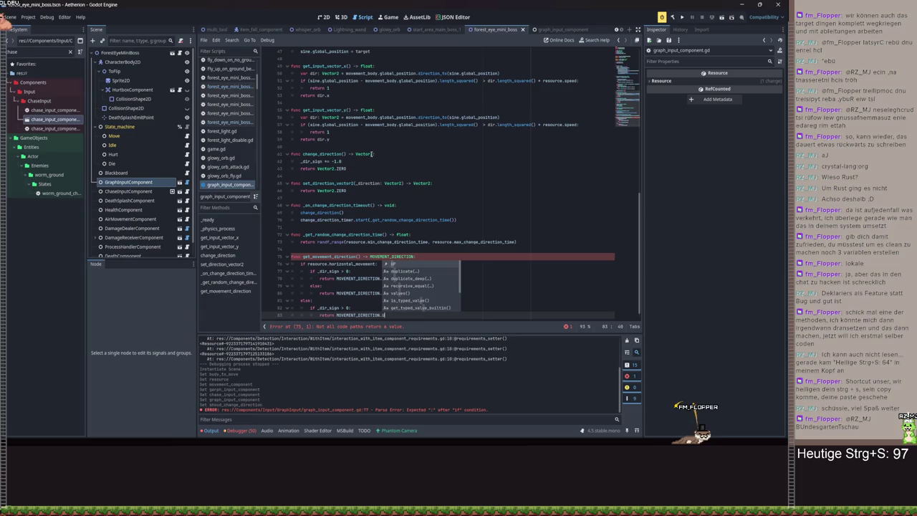
pyautogui.press('Return')
pyautogui.write('else:')
pyautogui.press('Return')
pyautogui.write('re')
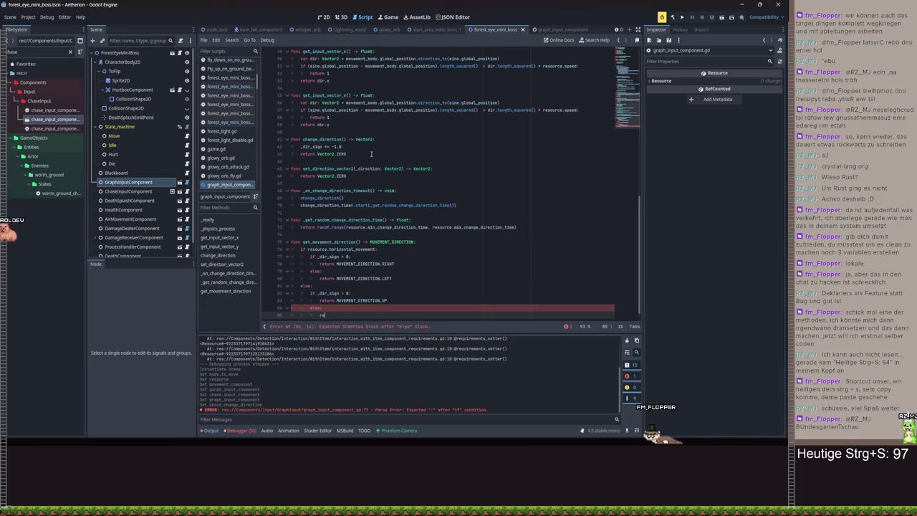
pyautogui.write('turn moveme')
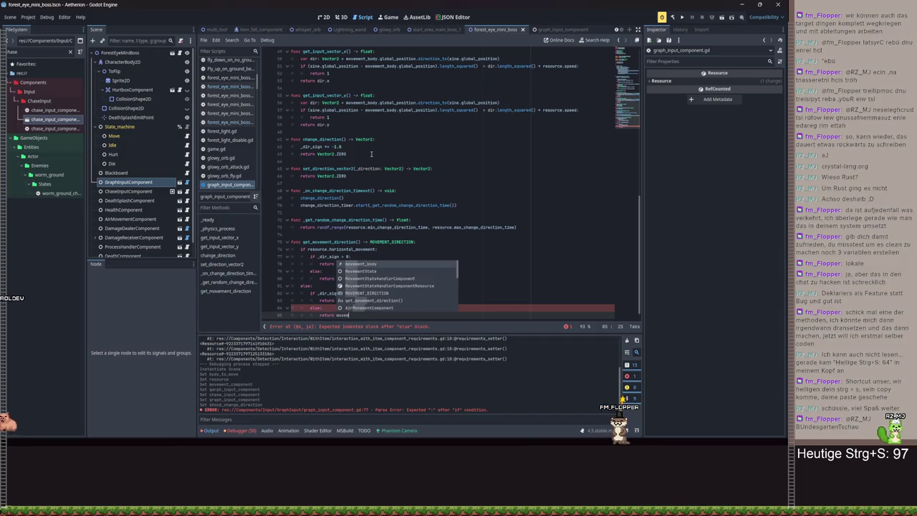
pyautogui.write('nt_d')
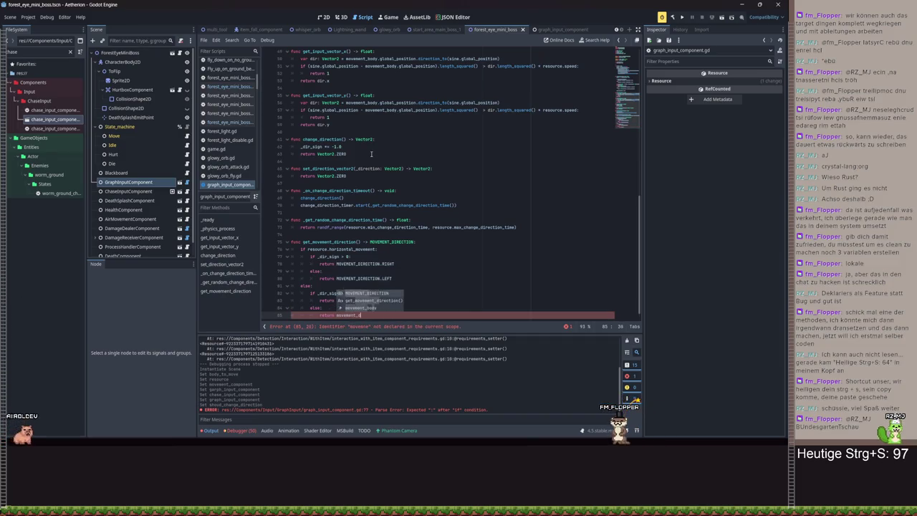
pyautogui.press('Return')
pyautogui.write('.DOWN')
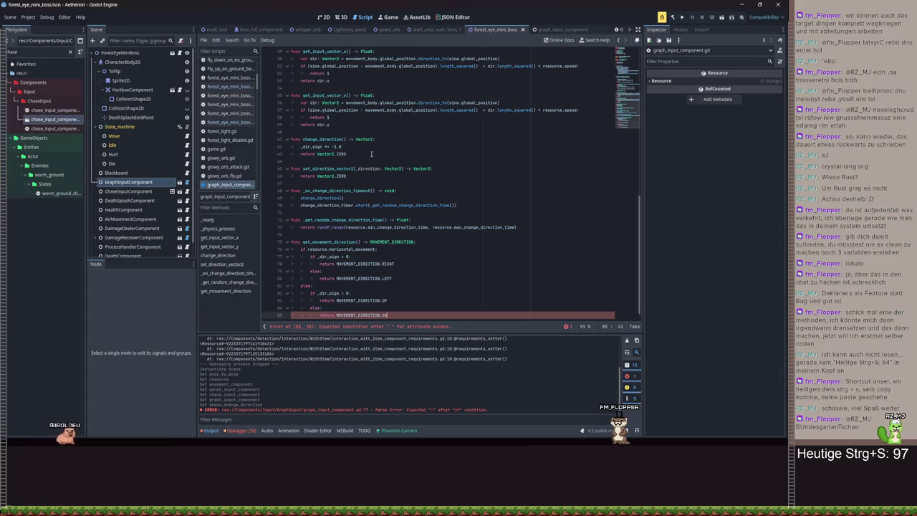
pyautogui.hotkey('ctrl', 's')
pyautogui.hotkey('ctrl', 's')
# Review graph_input_component.gd, then switch to forest_eye_mini_boss_move.gd with the caret at line 7's end
pyautogui.scroll(15, 437, 142)
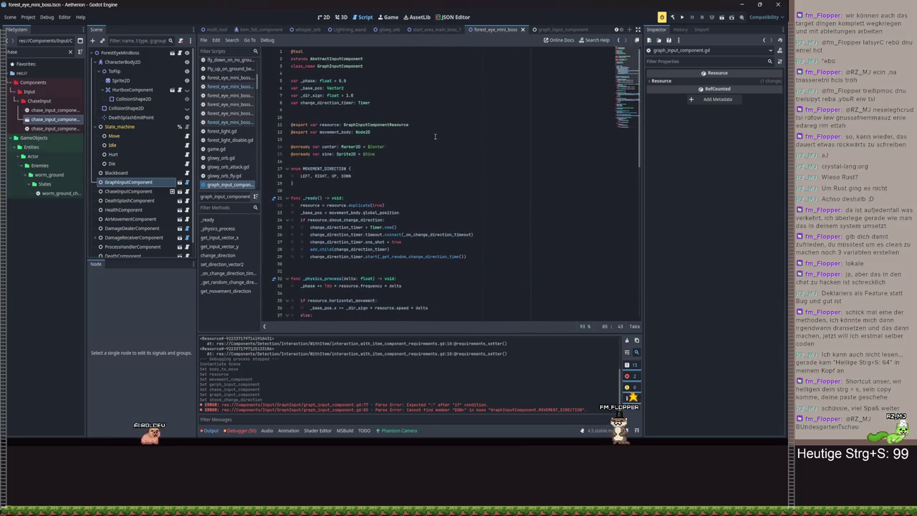
pyautogui.scroll(-6, 435, 136)
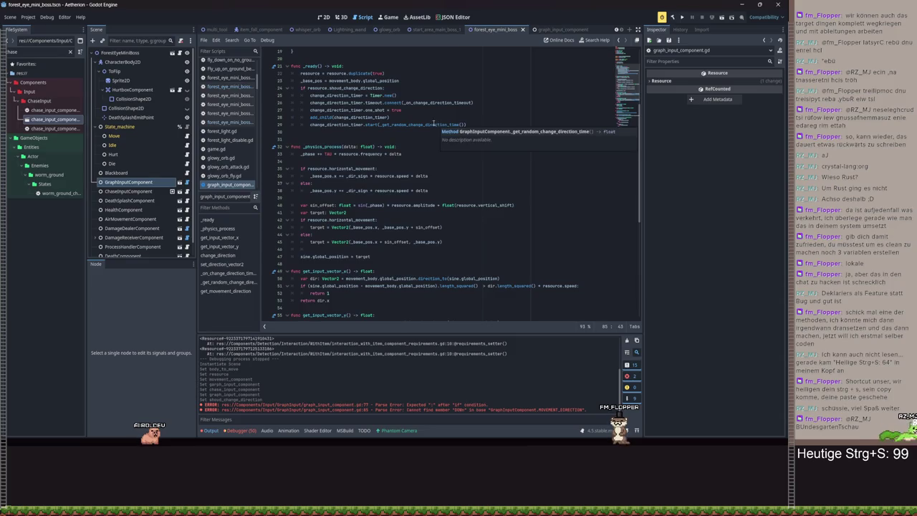
pyautogui.scroll(-7, 505, 214)
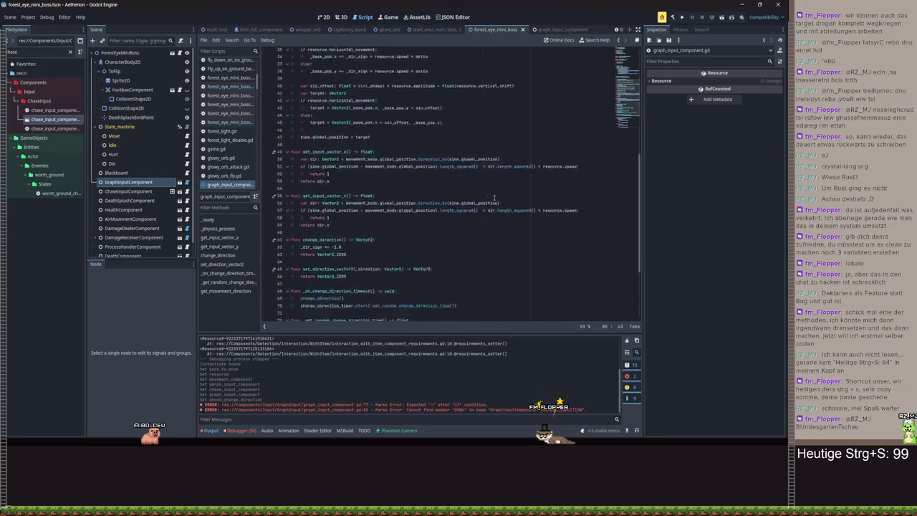
pyautogui.scroll(15, 420, 180)
pyautogui.click(377, 176)
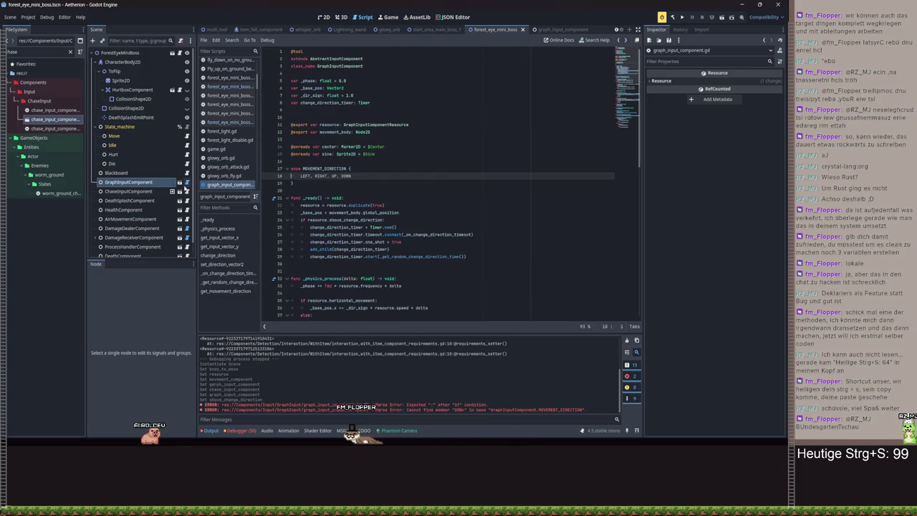
pyautogui.click(187, 136)
pyautogui.click(552, 103)
pyautogui.click(548, 95)
# Add an empty func _ready() below the blackboard export
pyautogui.press('Return')
pyautogui.press('Return')
pyautogui.press('Return')
pyautogui.press('Up')
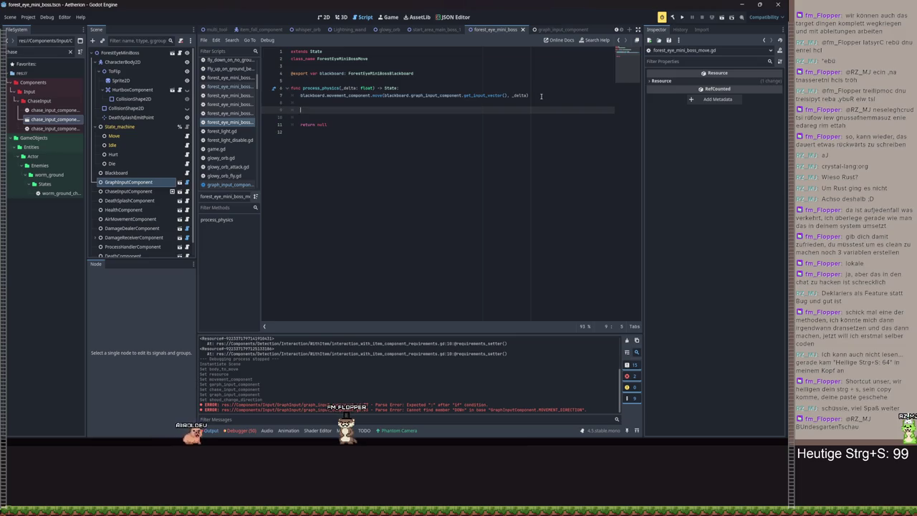
pyautogui.click(426, 80)
pyautogui.press('Return')
pyautogui.press('Return')
pyautogui.press('Up')
pyautogui.write('func _re')
pyautogui.press('Return')
pyautogui.press('Return')
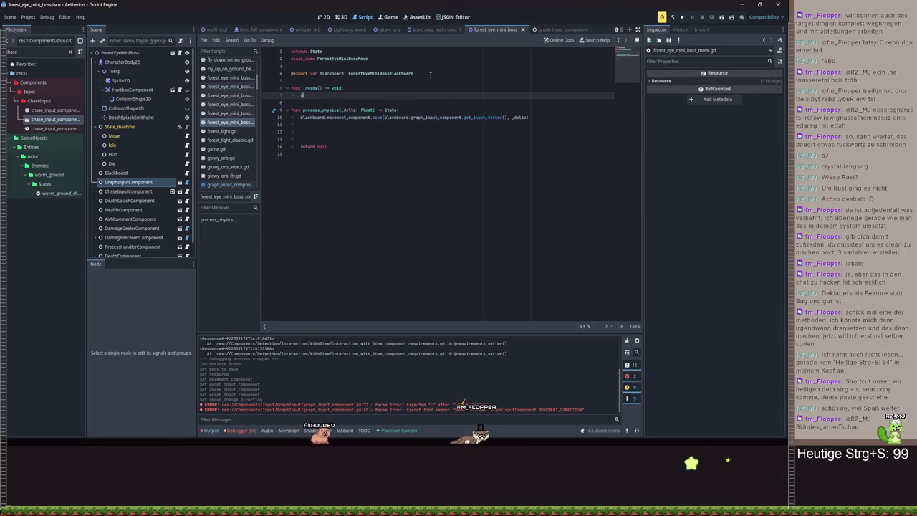
pyautogui.write('bla')
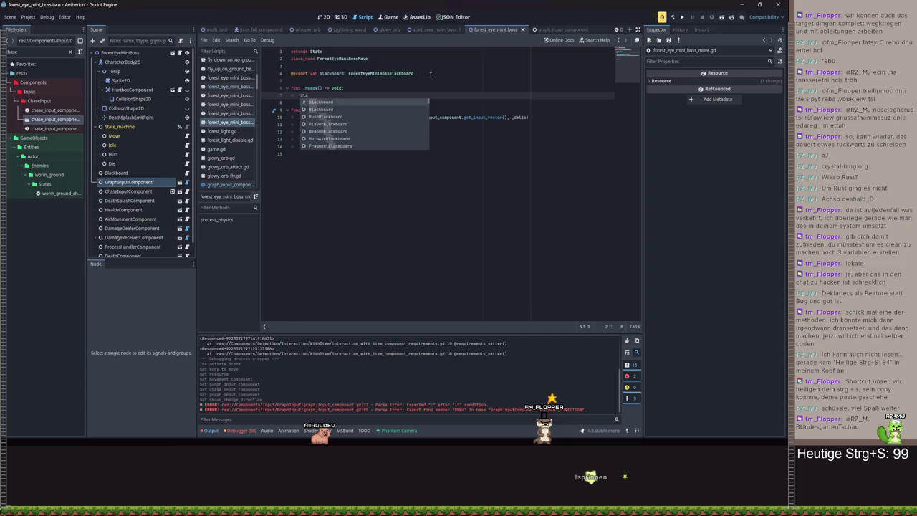
pyautogui.press('BackSpace')
pyautogui.press('BackSpace')
pyautogui.press('BackSpace')
# Declare var player: CharacterBody2D above the blackboard export
pyautogui.press('BackSpace')
pyautogui.press('BackSpace')
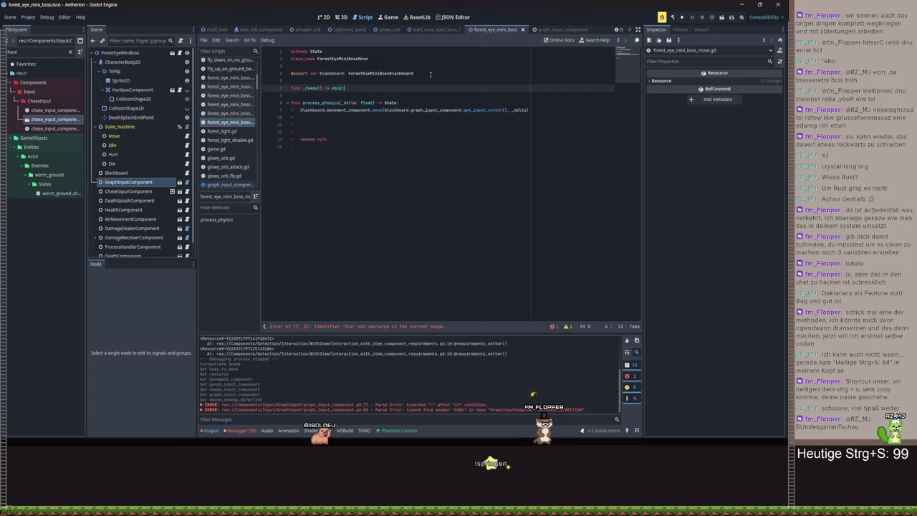
pyautogui.click(423, 73)
pyautogui.click(399, 66)
pyautogui.press('Return')
pyautogui.press('Return')
pyautogui.press('Up')
pyautogui.write('var player: Char')
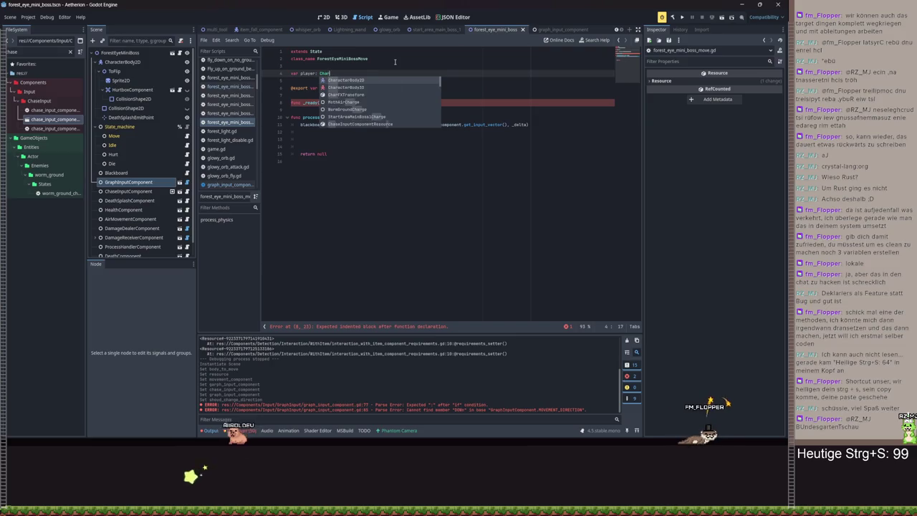
pyautogui.press('Return')
# In _ready, assign player = get_tree().get_first_node_in_group("Player_body") and save
pyautogui.click(311, 111)
pyautogui.press('Return')
pyautogui.write('player')
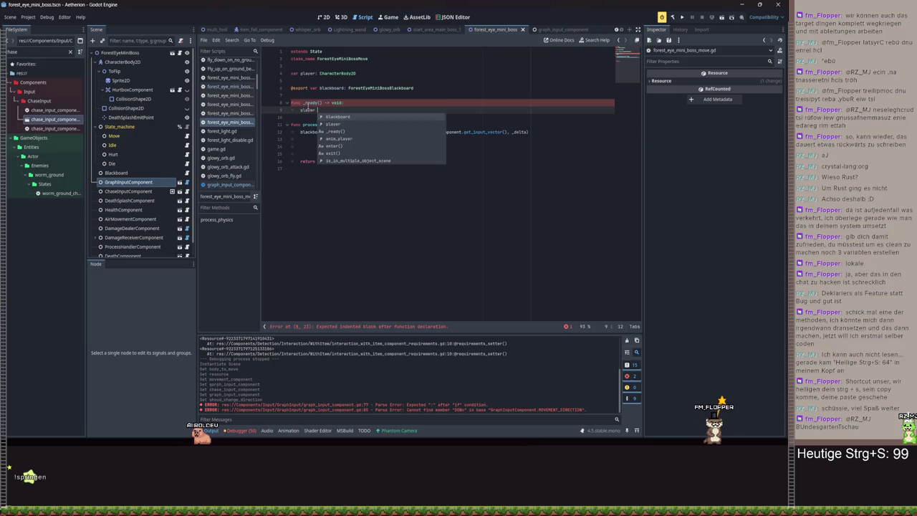
pyautogui.write(' = get_t')
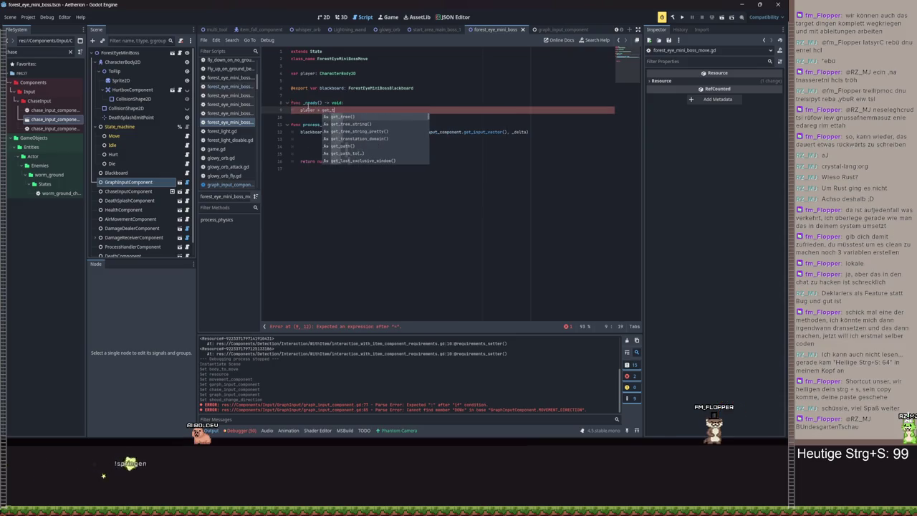
pyautogui.press('Return')
pyautogui.write('.get_f')
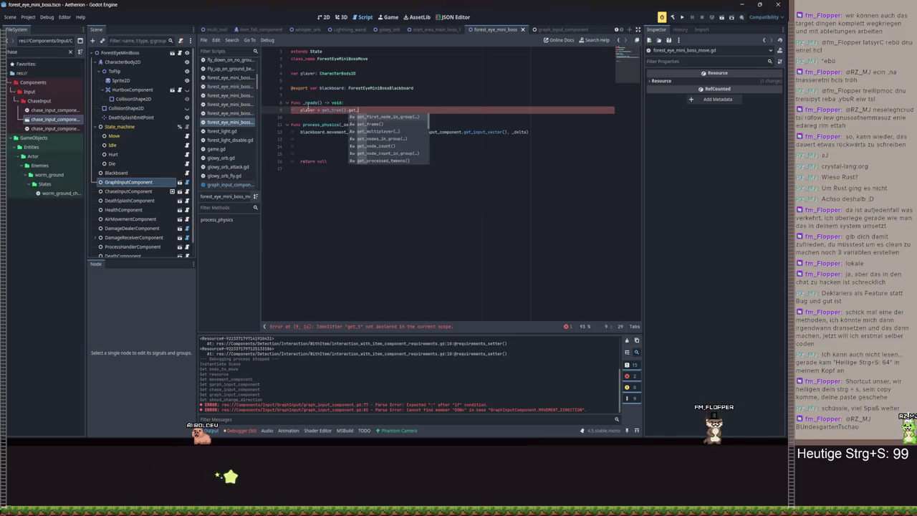
pyautogui.press('Return')
pyautogui.write('"Player')
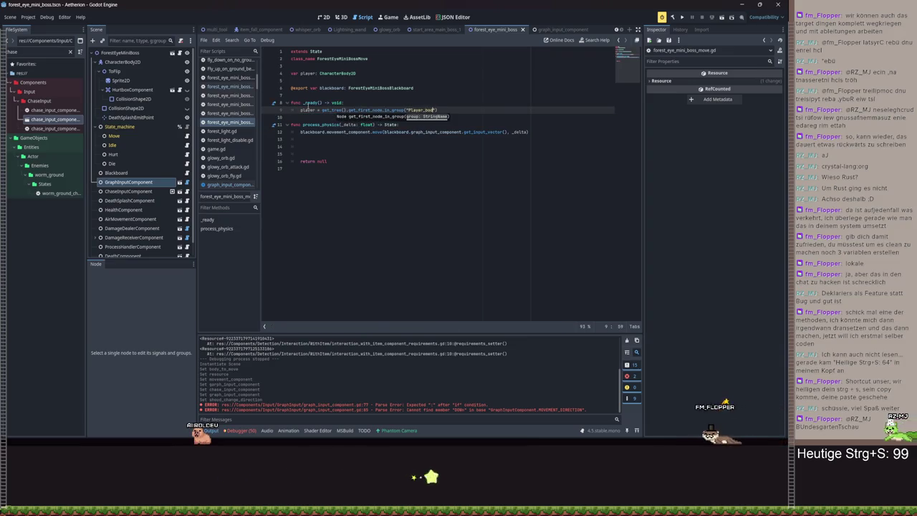
pyautogui.write('_body')
pyautogui.hotkey('ctrl', 's')
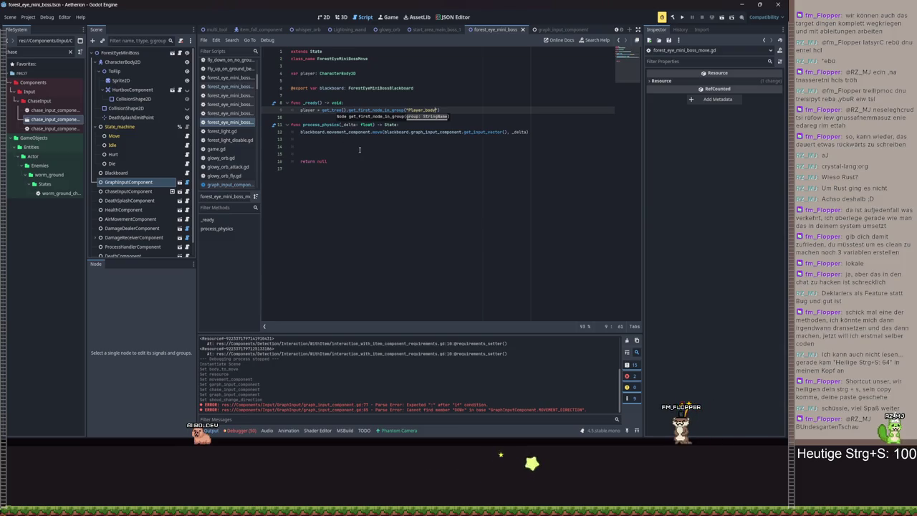
pyautogui.click(320, 140)
pyautogui.press('Down')
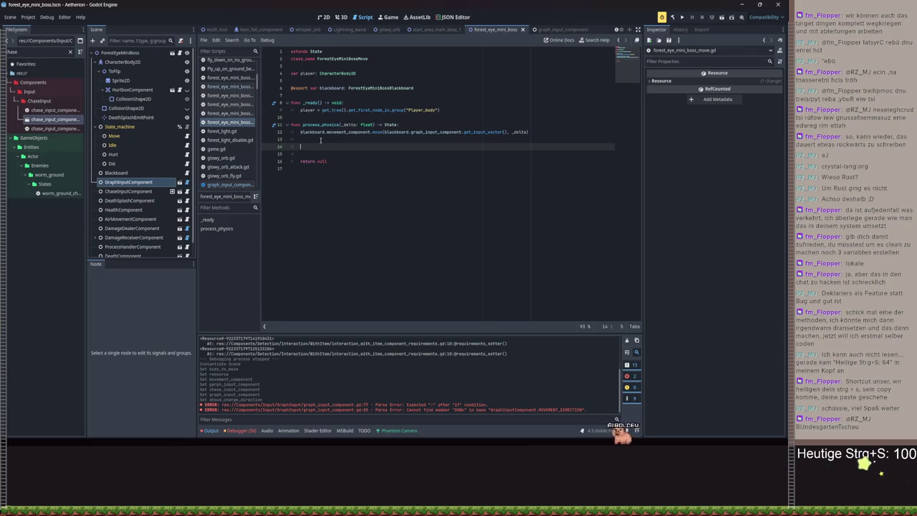
pyautogui.press('Return')
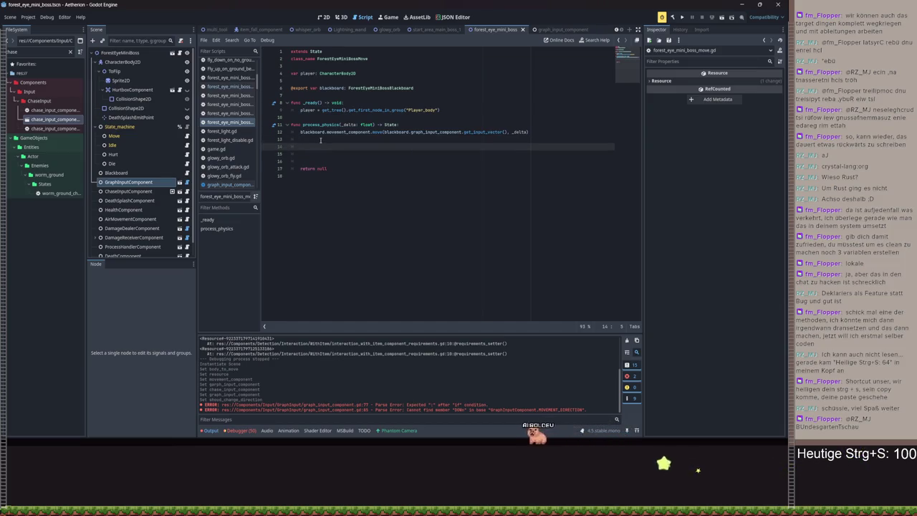
pyautogui.write('va')
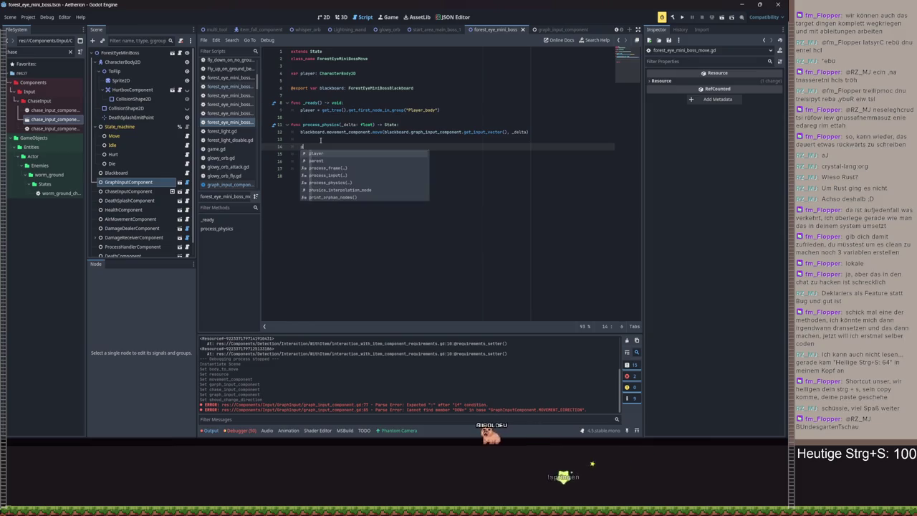
pyautogui.write('r')
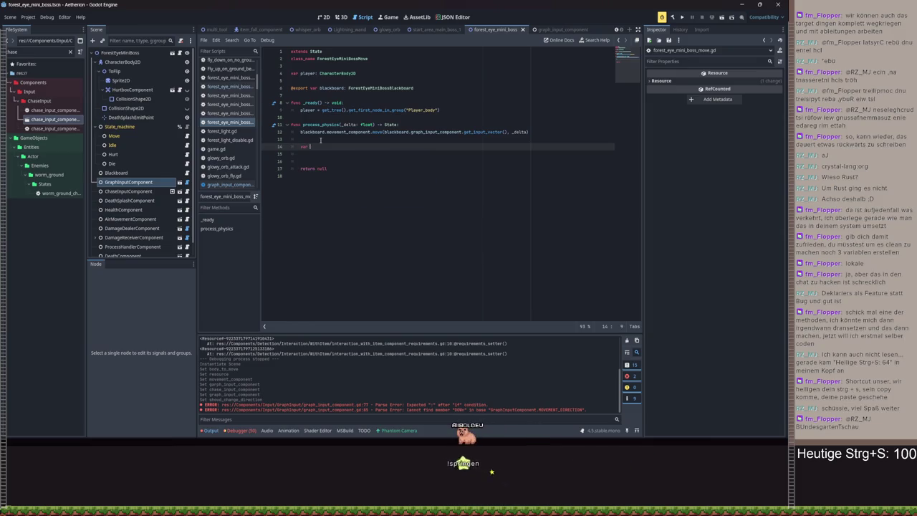
pyautogui.press('BackSpace')
pyautogui.press('BackSpace')
pyautogui.press('BackSpace')
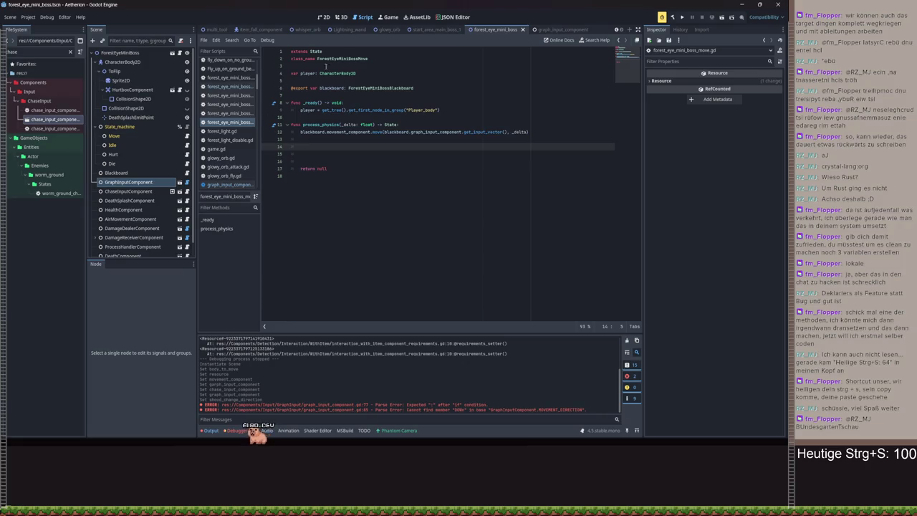
pyautogui.click(430, 89)
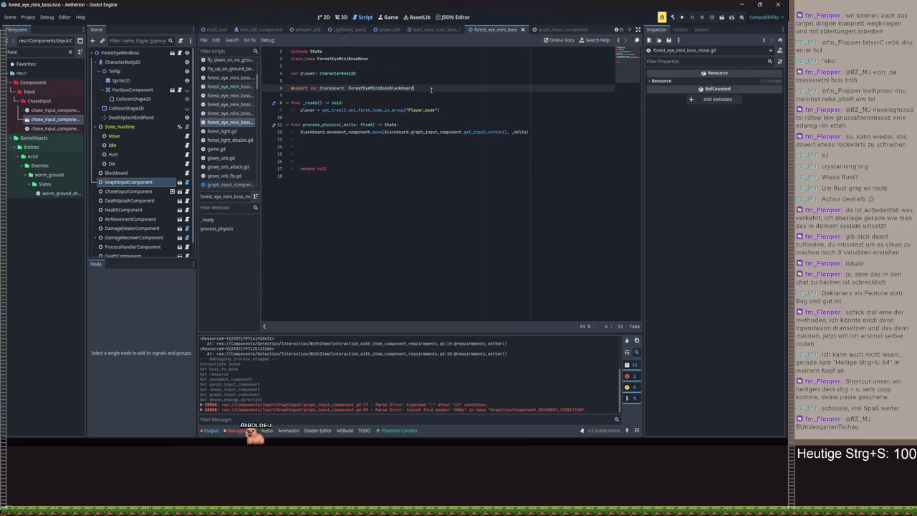
# Add an exported max_distance_to_player: float variable below the blackboard export and save
pyautogui.press('Return')
pyautogui.write('@export var max_dis')
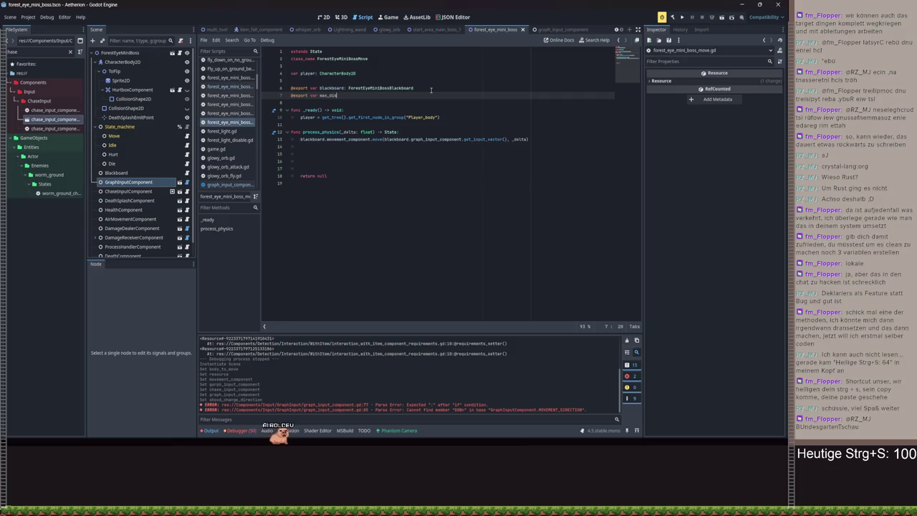
pyautogui.write('tance_to_player: float')
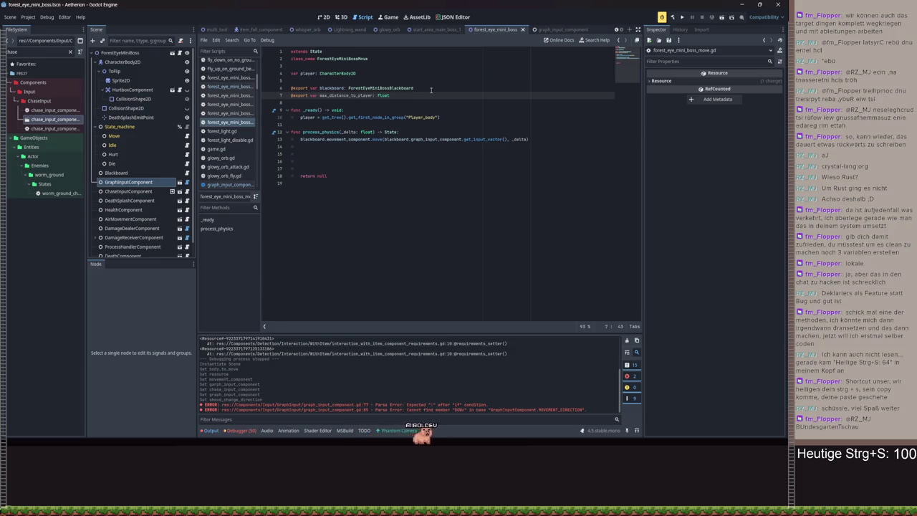
pyautogui.hotkey('ctrl', 's')
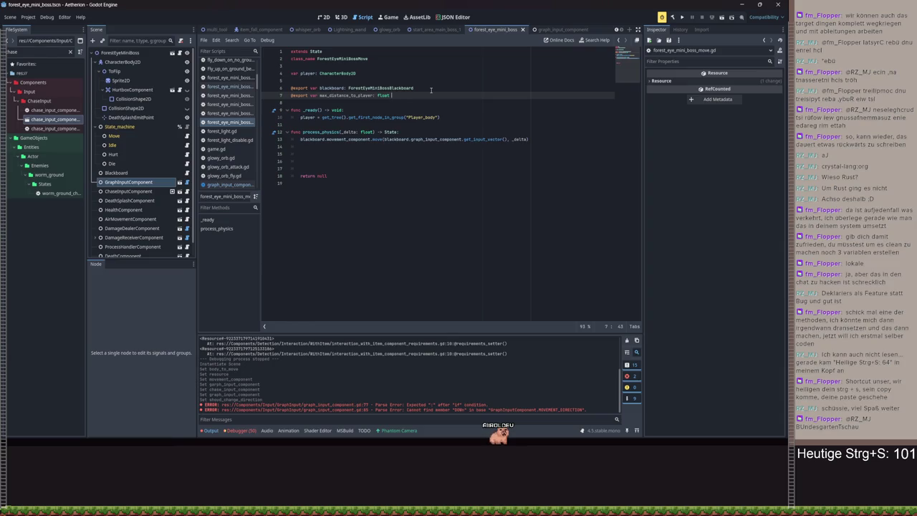
pyautogui.hotkey('ctrl', 's')
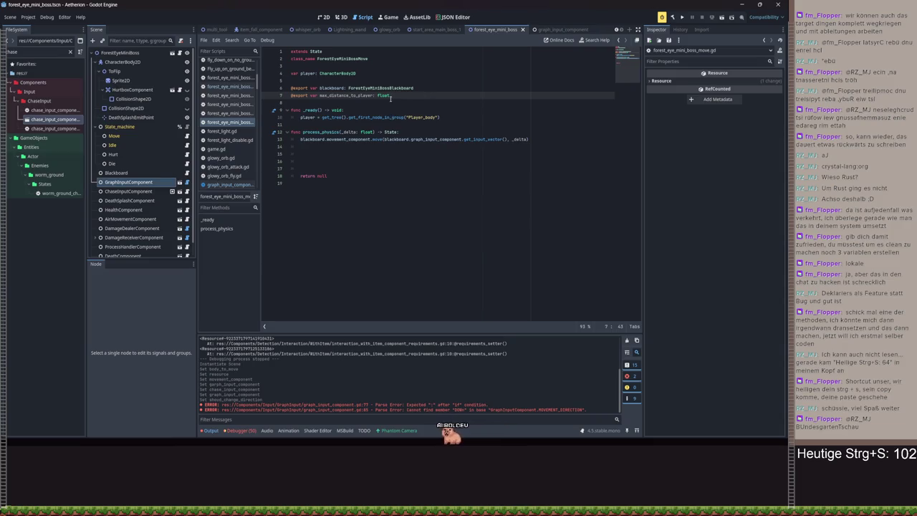
# Open a set(value) setter block for max_distance_to_player
pyautogui.moveTo(390, 99)
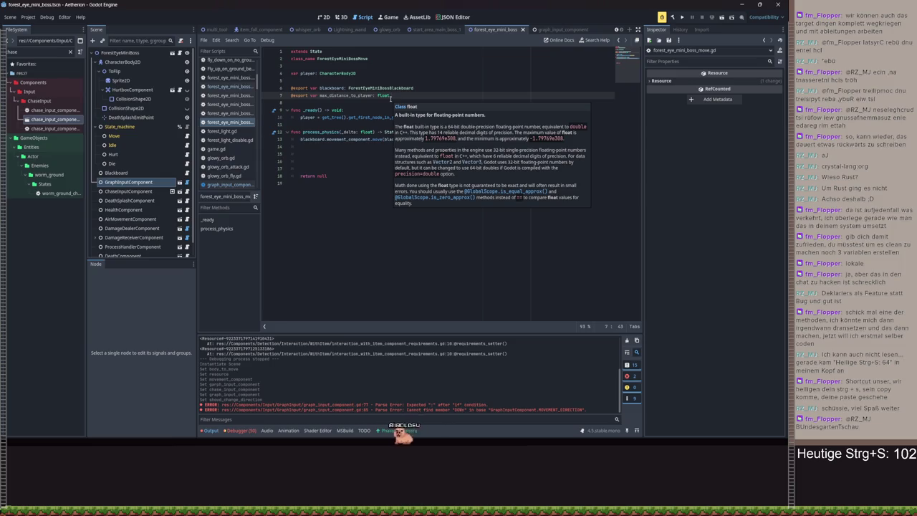
pyautogui.write(':')
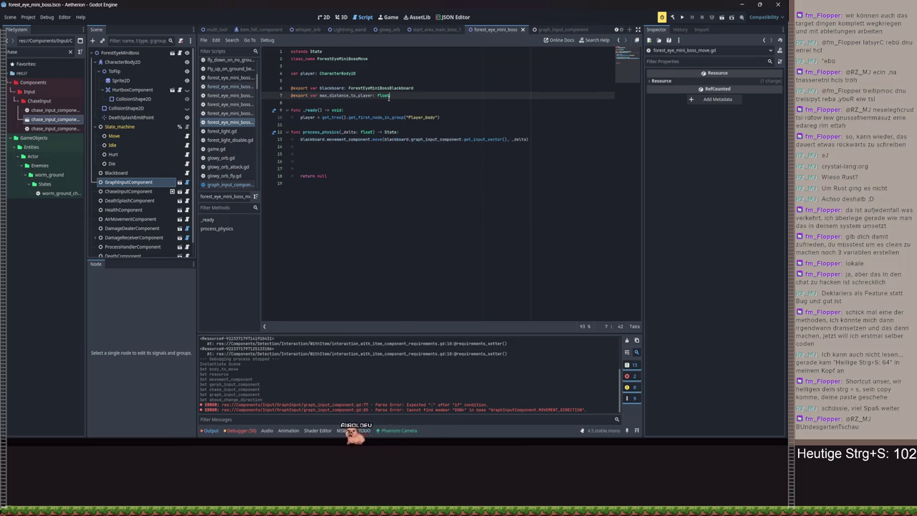
pyautogui.press('Return')
pyautogui.write('set')
pyautogui.press('Return')
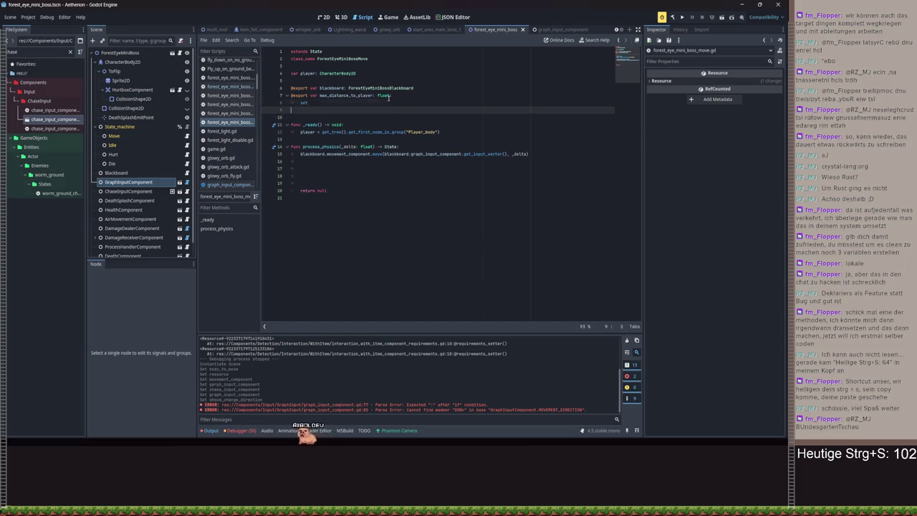
pyautogui.press('BackSpace')
pyautogui.write('(value):')
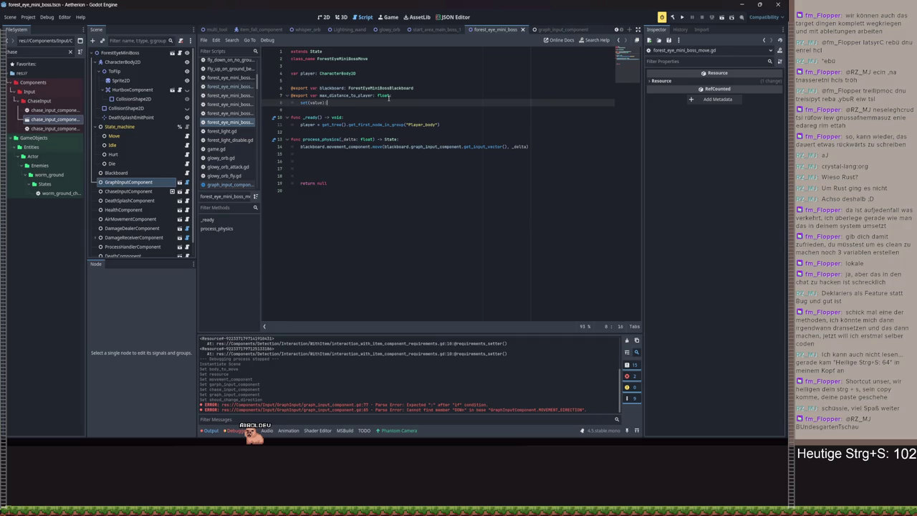
pyautogui.press('Return')
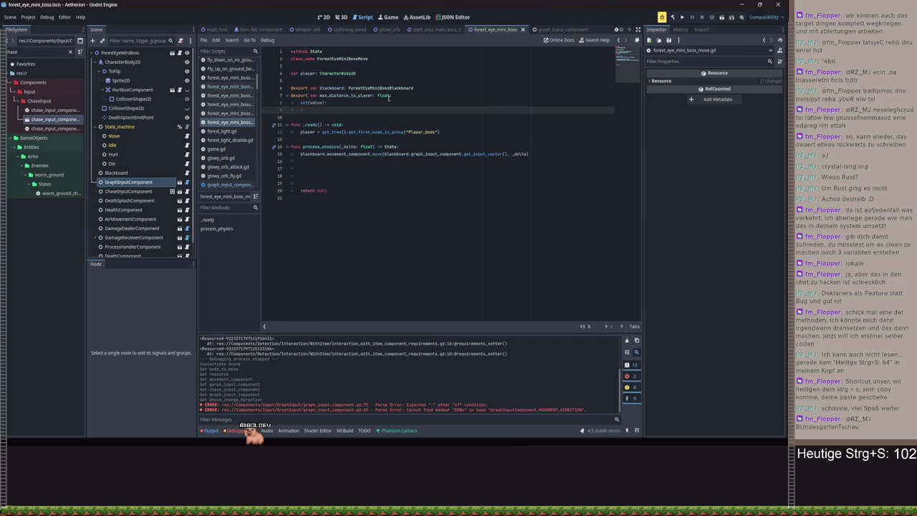
# Make the setter assign max_distance_to_player = pow(max_distance_to_player, 2)
pyautogui.write('ma')
pyautogui.press('Return')
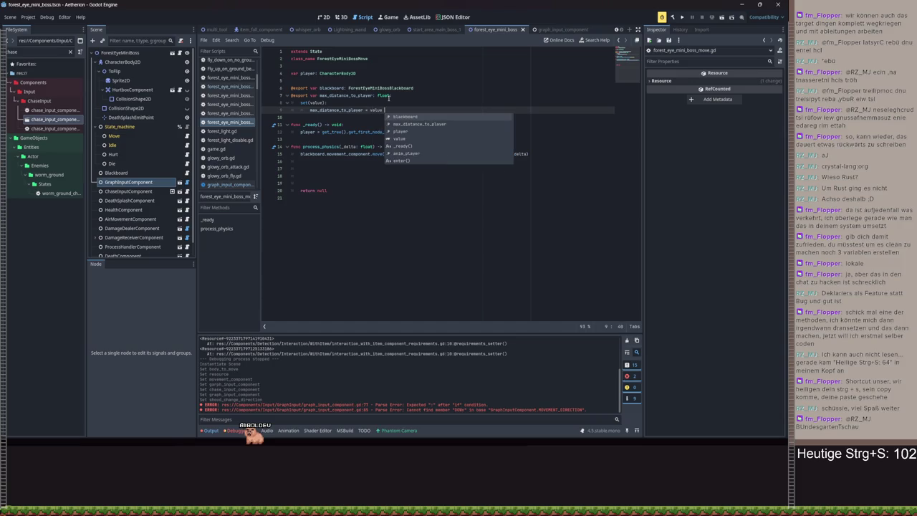
pyautogui.press('BackSpace')
pyautogui.press('BackSpace')
pyautogui.press('BackSpace')
pyautogui.write('p')
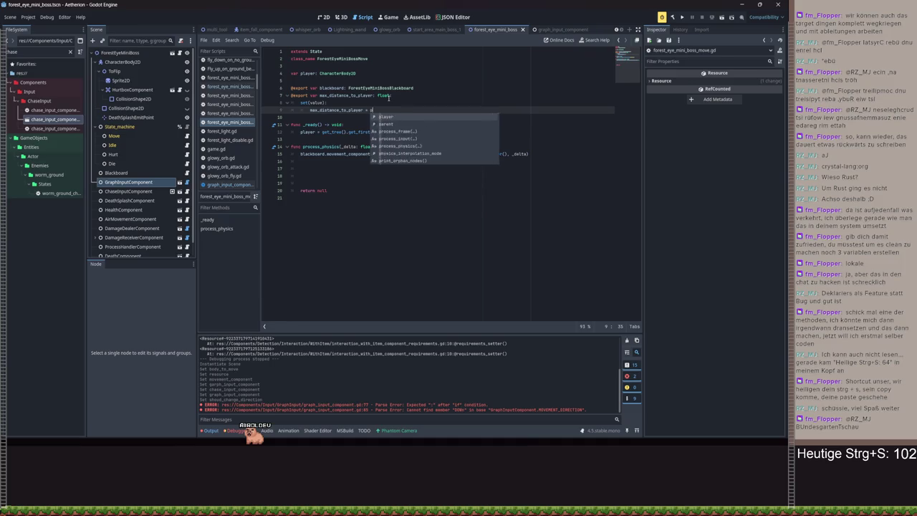
pyautogui.write('ow(')
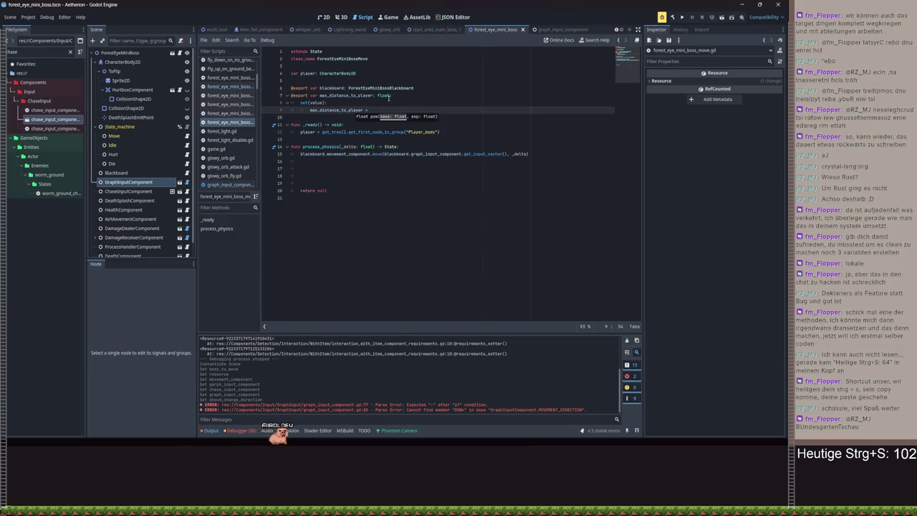
pyautogui.write('*2')
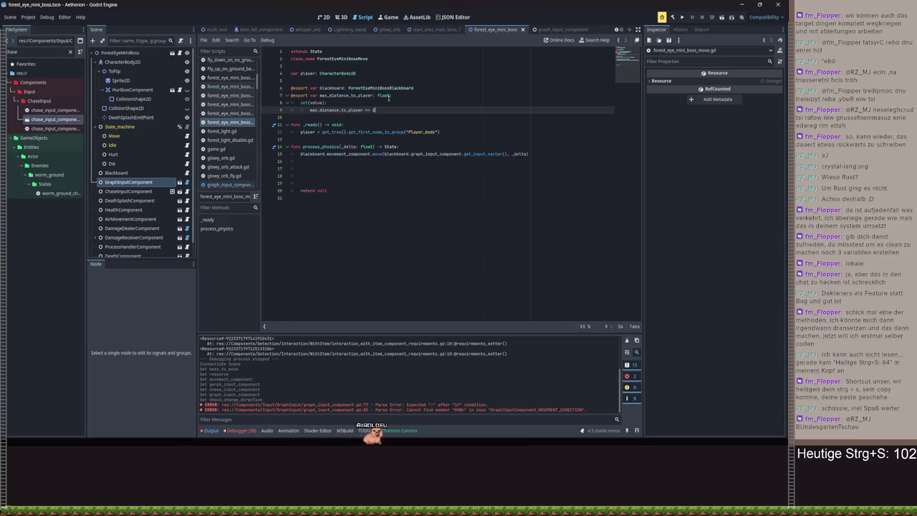
pyautogui.press('BackSpace')
pyautogui.press('BackSpace')
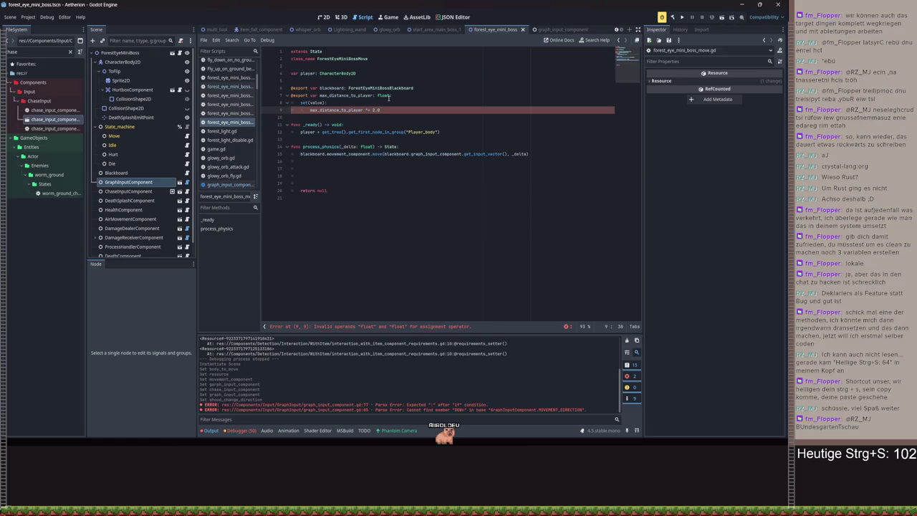
pyautogui.write('pow(ma')
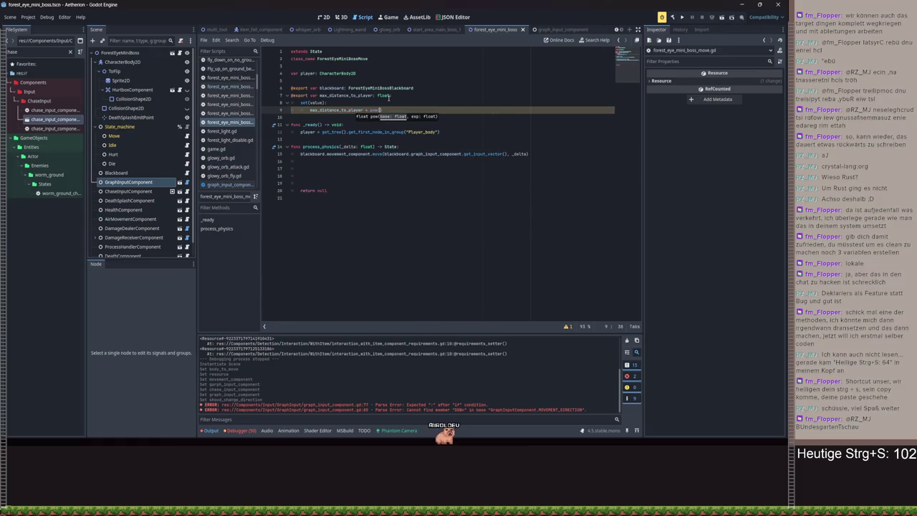
pyautogui.write('x')
pyautogui.press('Return')
pyautogui.write(', 2')
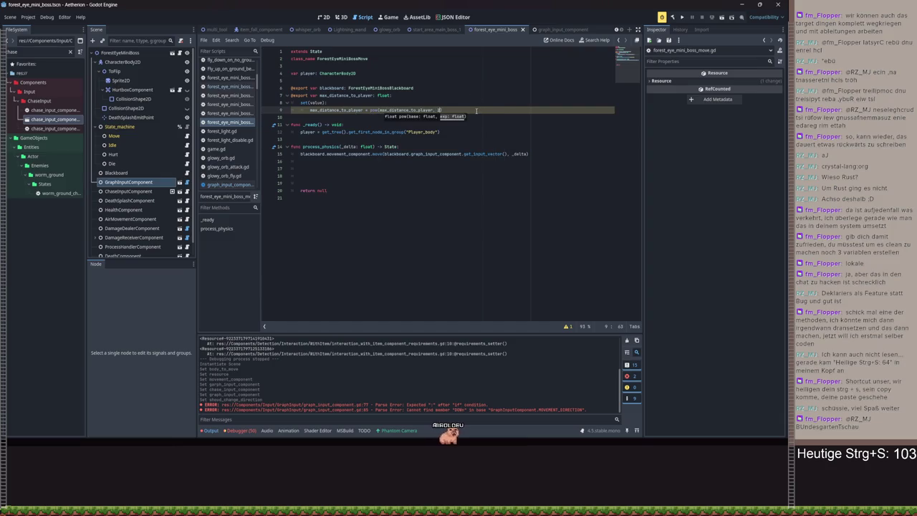
pyautogui.write('))')
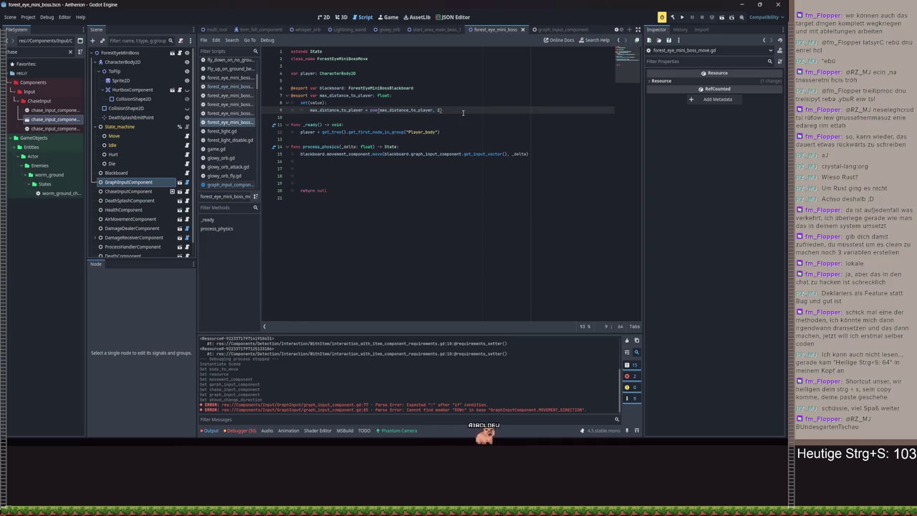
# Add a get: block returning max_distance_to_player and save the script
pyautogui.press('Return')
pyautogui.press('BackSpace')
pyautogui.write('get: return')
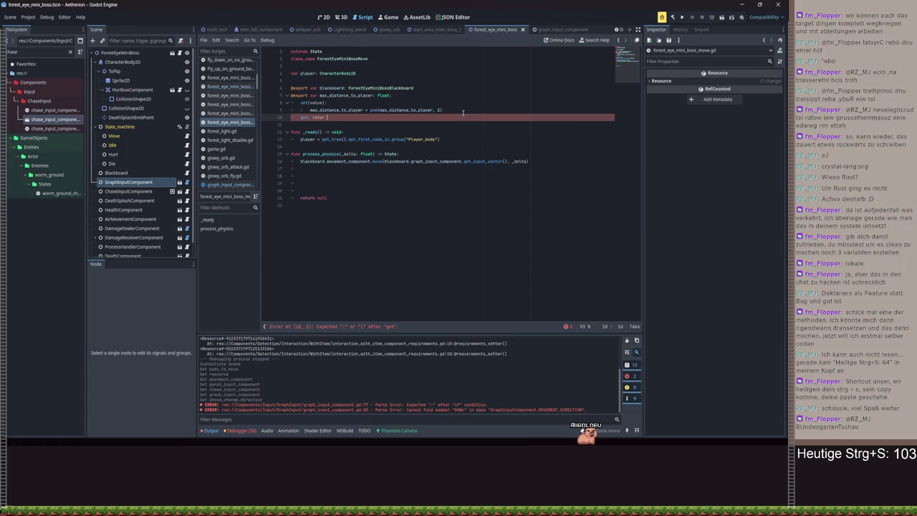
pyautogui.press('BackSpace')
pyautogui.write('n max_distance_to_player')
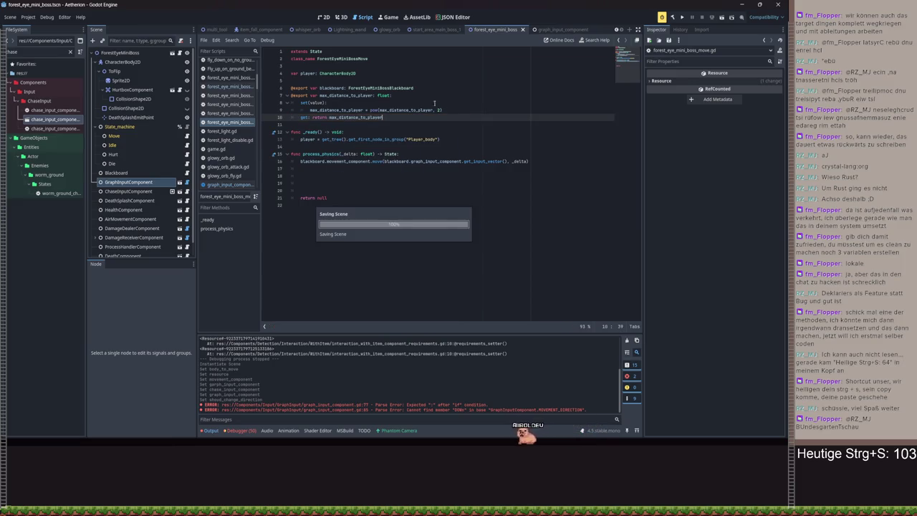
pyautogui.hotkey('ctrl', 's')
pyautogui.click(311, 192)
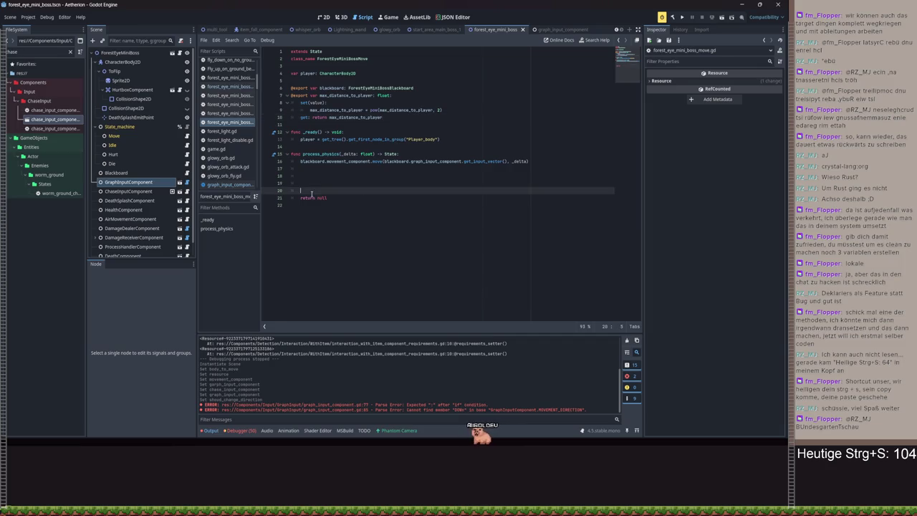
# Remove the extra blank line, set the Move state's Max Distance to Player to 2.0, and save
pyautogui.press('BackSpace')
pyautogui.press('BackSpace')
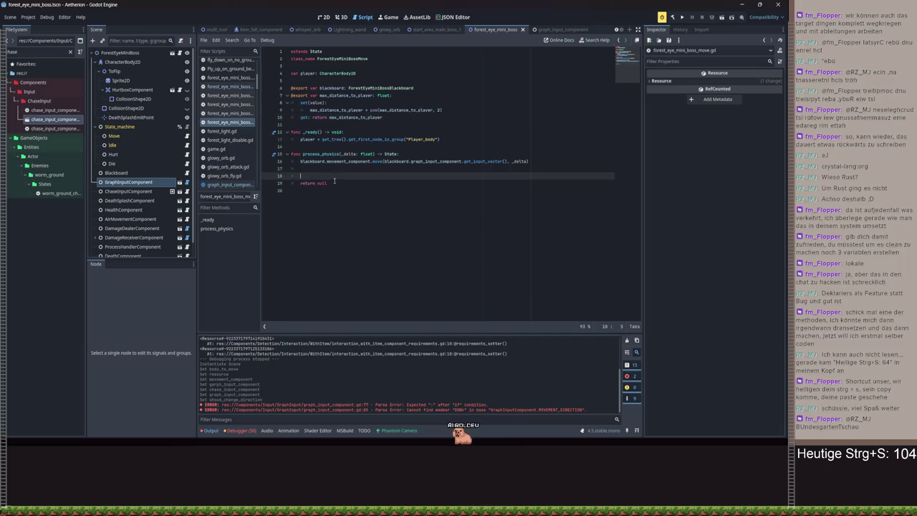
pyautogui.moveTo(446, 110); pyautogui.dragTo(347, 110)
pyautogui.click(129, 182)
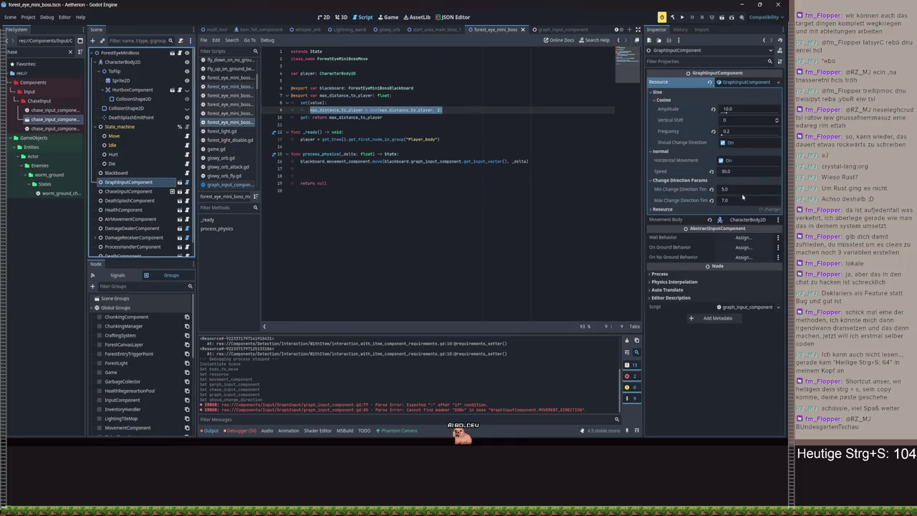
pyautogui.click(120, 163)
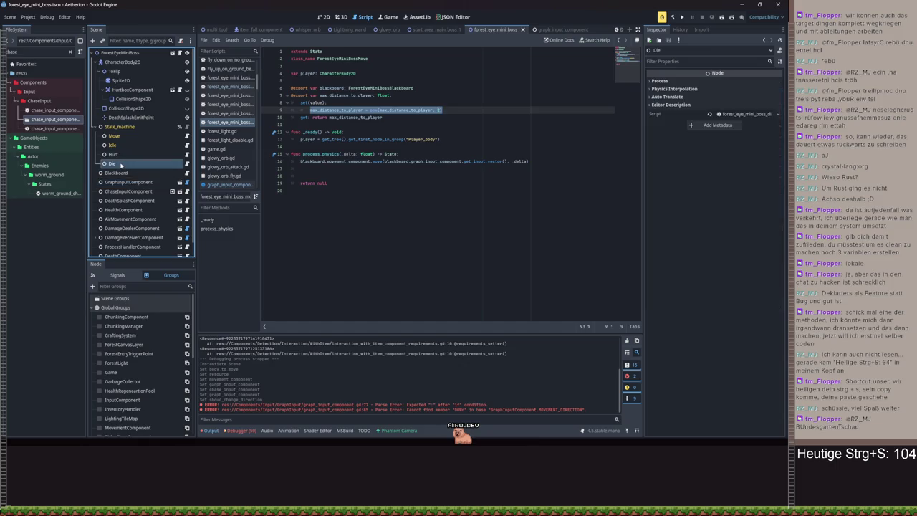
pyautogui.click(114, 135)
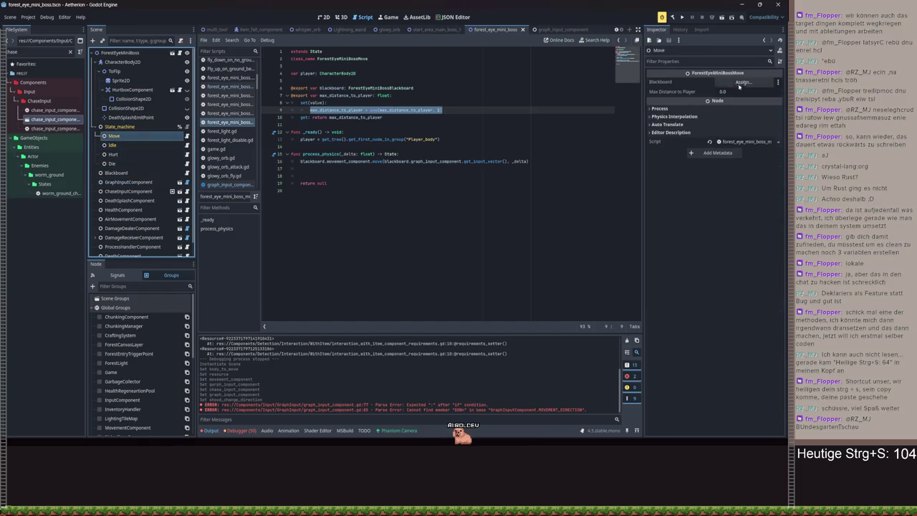
pyautogui.click(737, 91)
pyautogui.write('2')
pyautogui.hotkey('ctrl', 's')
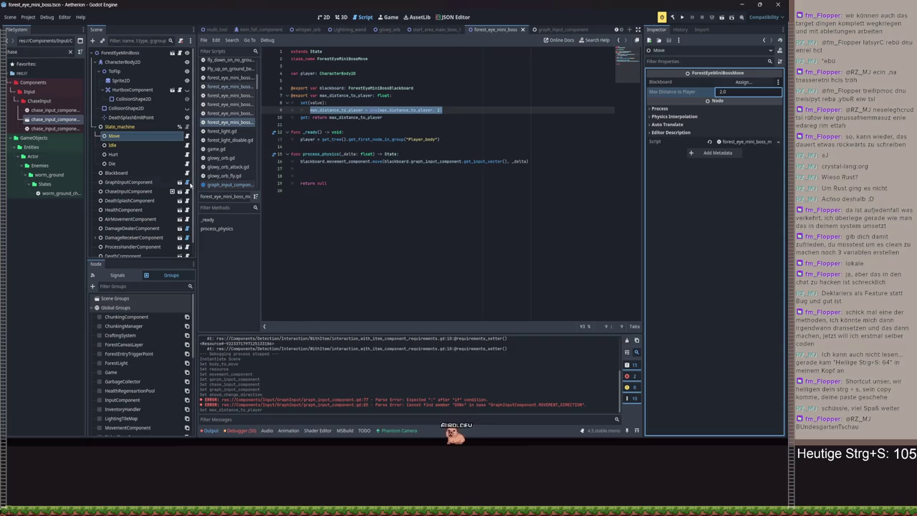
# Return to graph_input_component.gd and open the Project menu
pyautogui.click(230, 184)
pyautogui.scroll(-6, 413, 166)
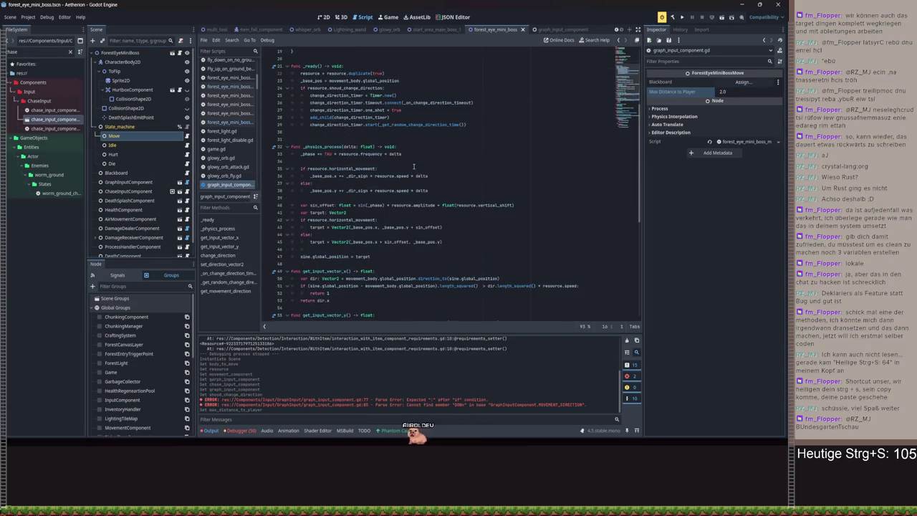
pyautogui.click(28, 16)
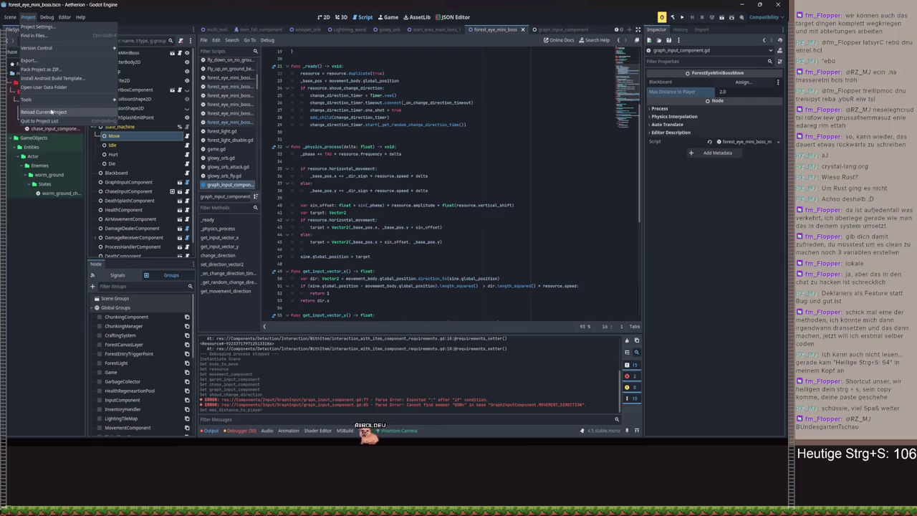
pyautogui.click(52, 112)
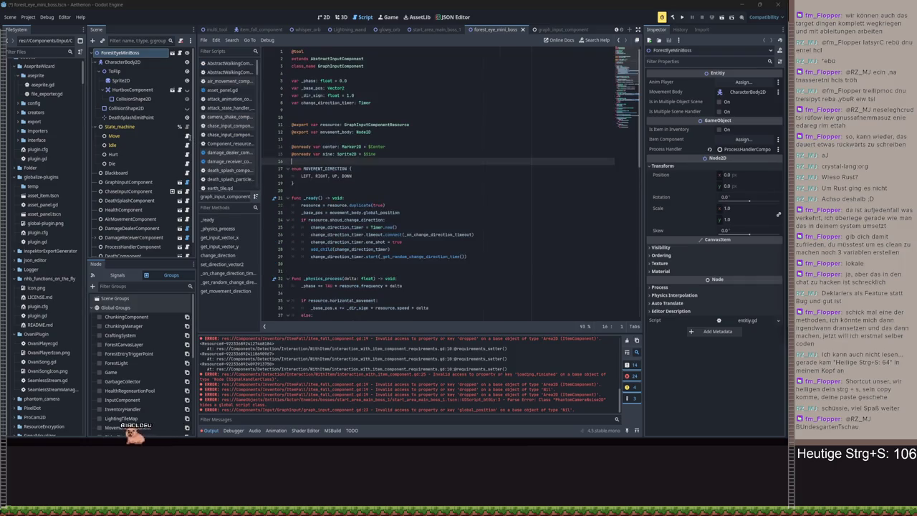
pyautogui.click(133, 136)
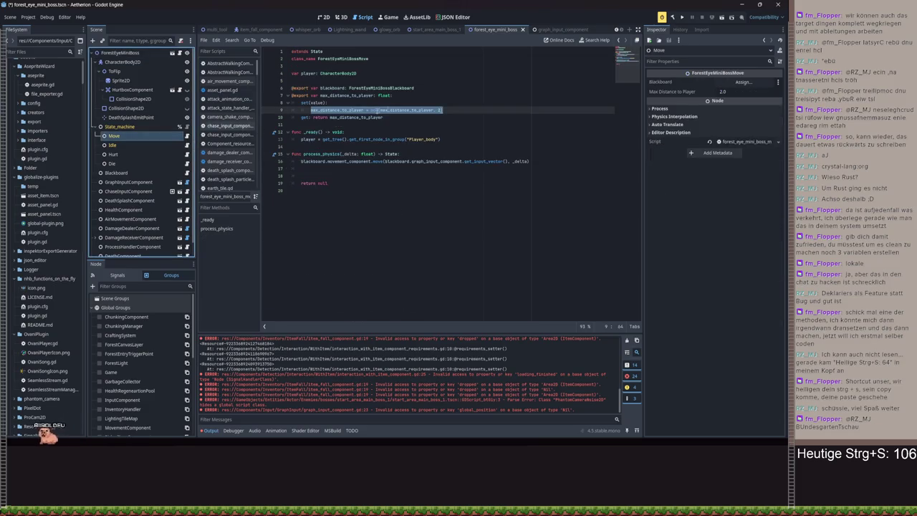
pyautogui.click(293, 51)
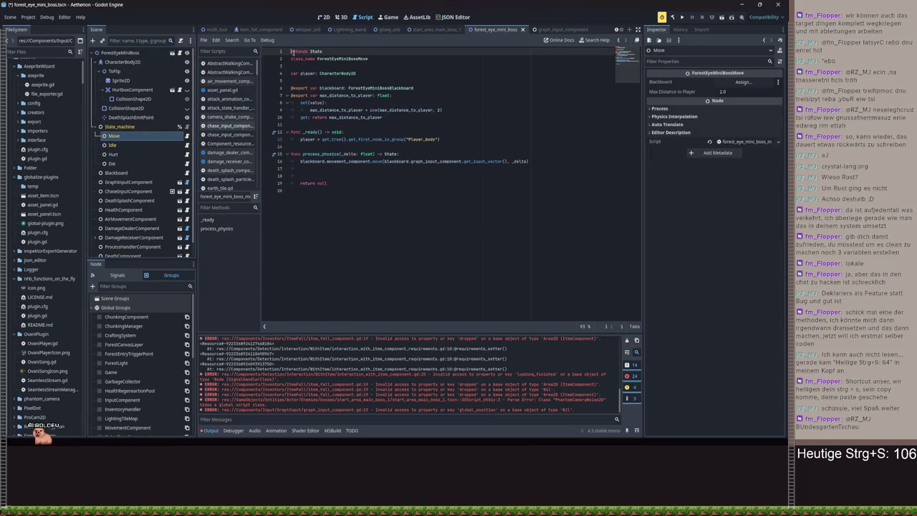
pyautogui.press('Return')
pyautogui.press('Up')
pyautogui.write('@to')
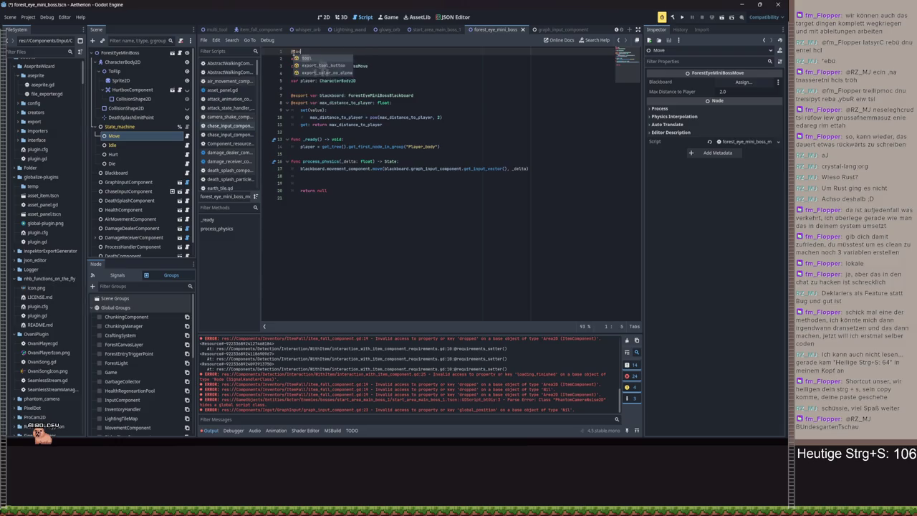
pyautogui.write('ol')
pyautogui.hotkey('ctrl', 's')
# Set Max Distance to Player to 4.0, save the scene, and reload the current project
pyautogui.click(739, 93)
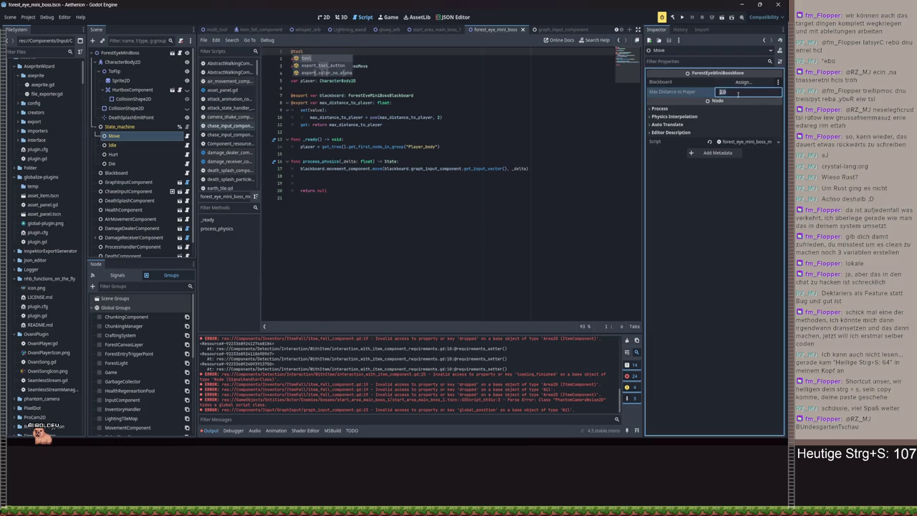
pyautogui.write('4')
pyautogui.press('Return')
pyautogui.hotkey('ctrl', 's')
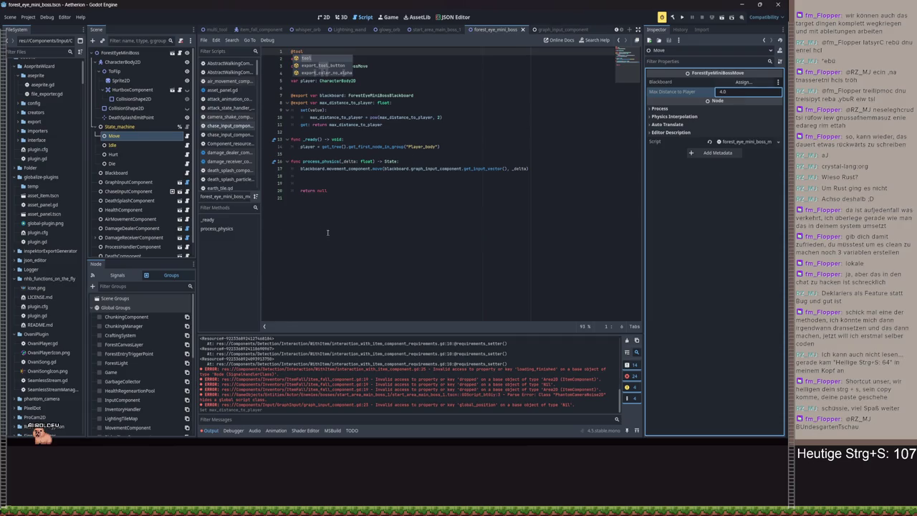
pyautogui.click(28, 17)
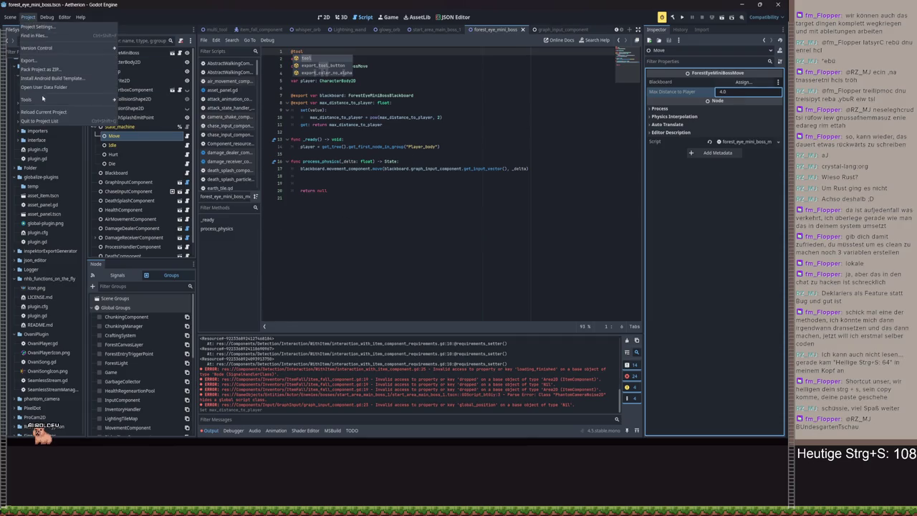
pyautogui.click(43, 111)
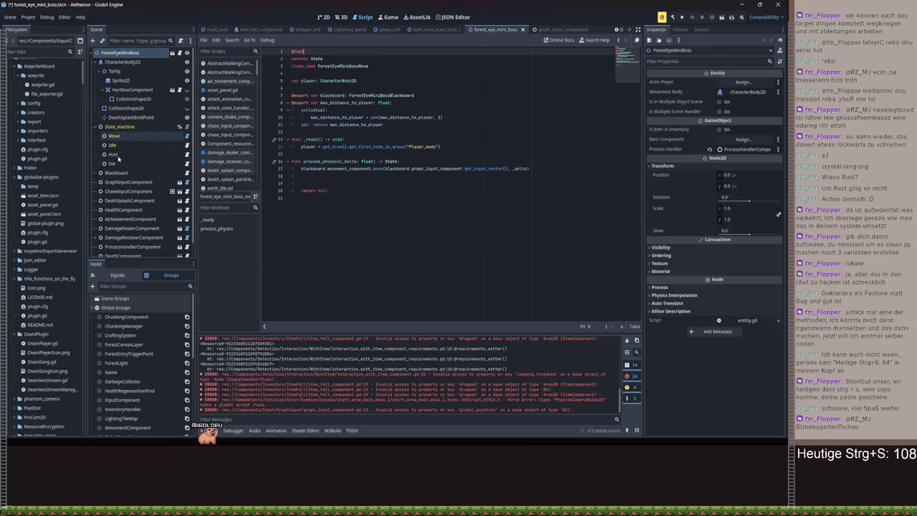
# Select the Move state and enter 2 for Max Distance to Player
pyautogui.click(112, 136)
pyautogui.click(752, 92)
pyautogui.write('2')
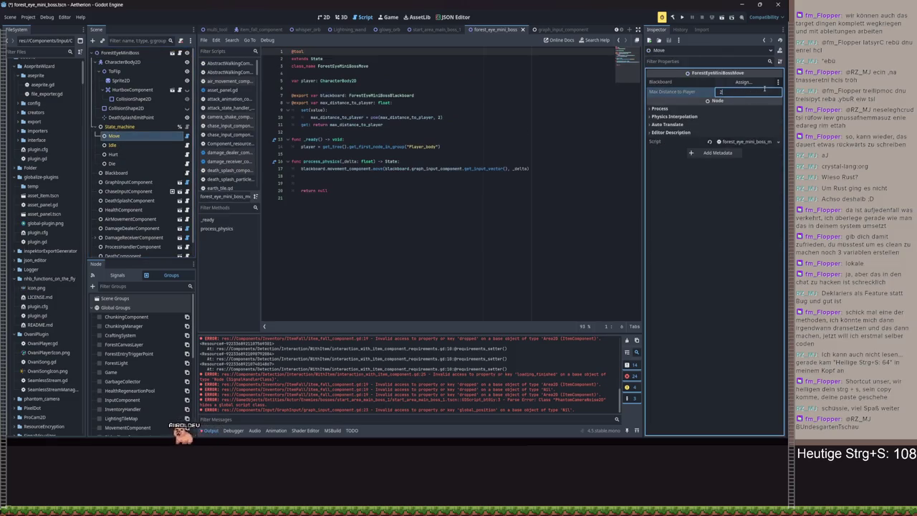
pyautogui.press('Return')
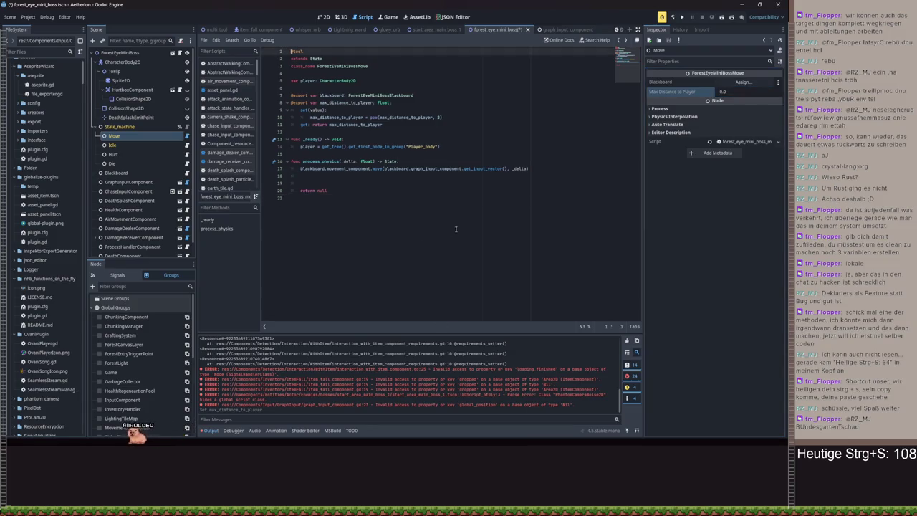
# Back in the Move script, insert a blank line below the class_name line
pyautogui.hotkey('alt', 'Left')
pyautogui.hotkey('alt', 'Left')
pyautogui.hotkey('alt', 'Left')
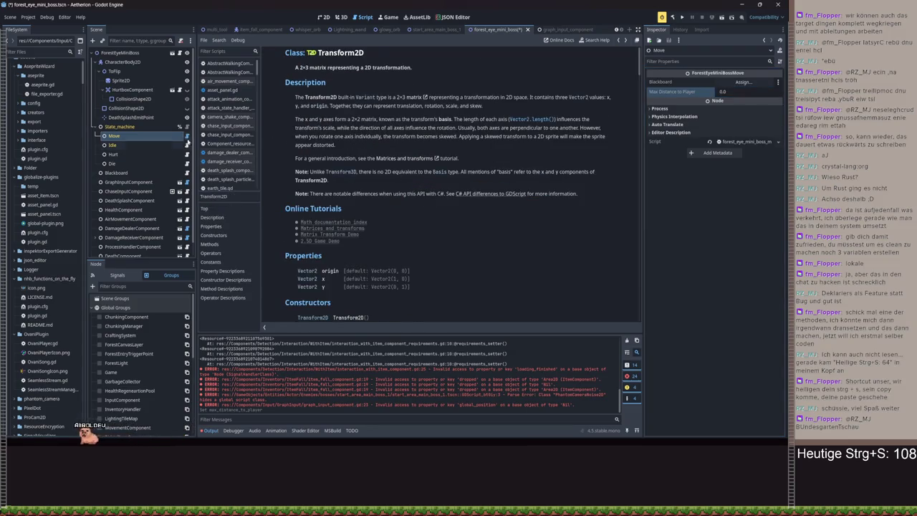
pyautogui.click(187, 136)
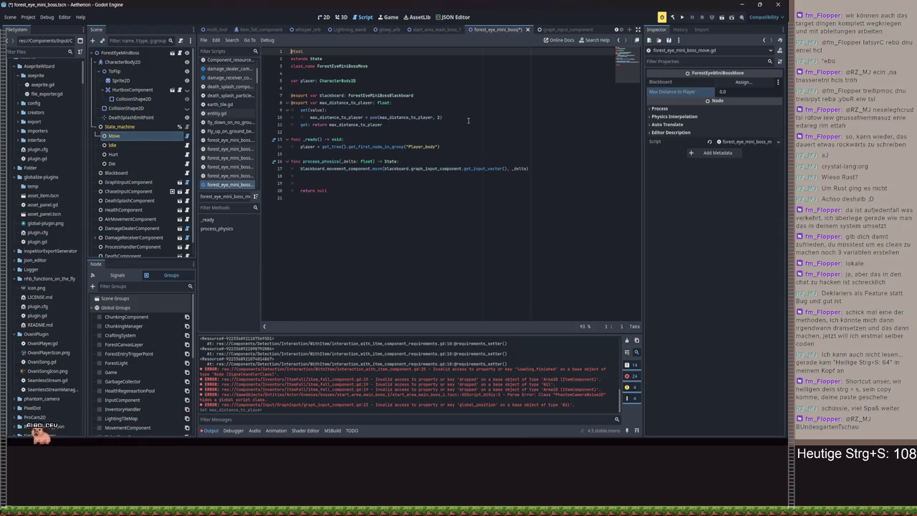
pyautogui.moveTo(467, 120); pyautogui.dragTo(300, 109)
pyautogui.click(385, 77)
pyautogui.press('Return')
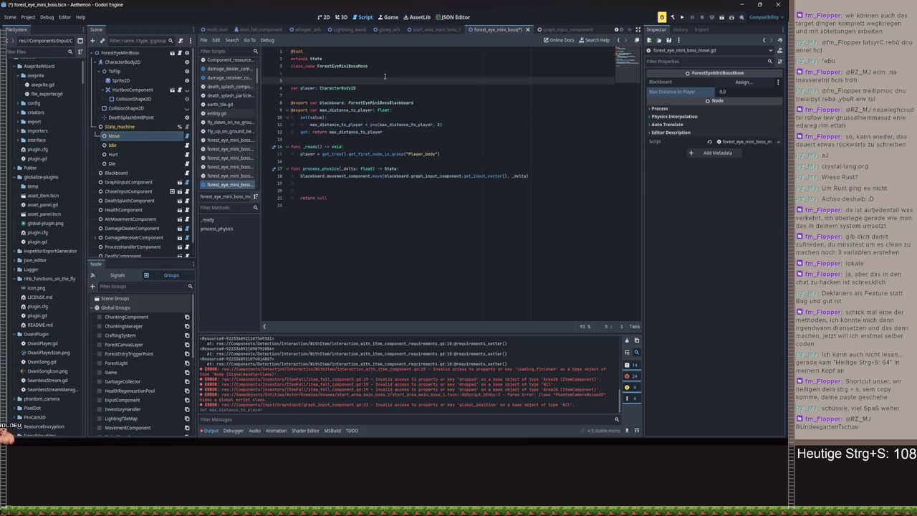
# Prefix the max distance backing variable with an underscore in the declaration, setter and getter, then save
pyautogui.write('var_max_distance_to_player: float')
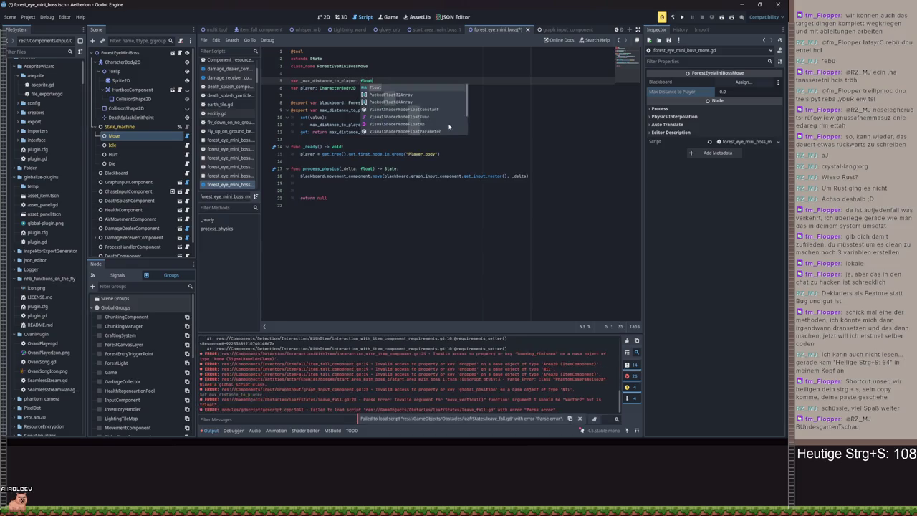
pyautogui.click(372, 117)
pyautogui.click(310, 125)
pyautogui.write('_')
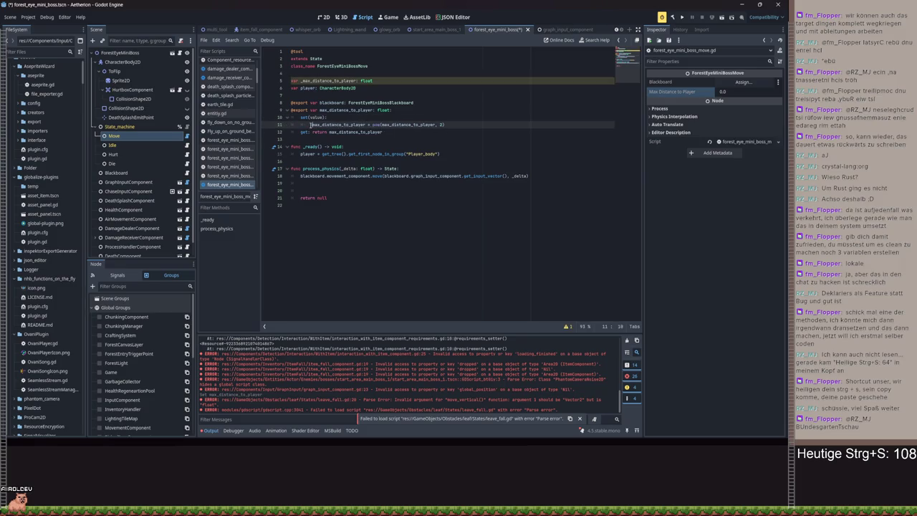
pyautogui.click(329, 132)
pyautogui.write('_')
pyautogui.hotkey('ctrl', 's')
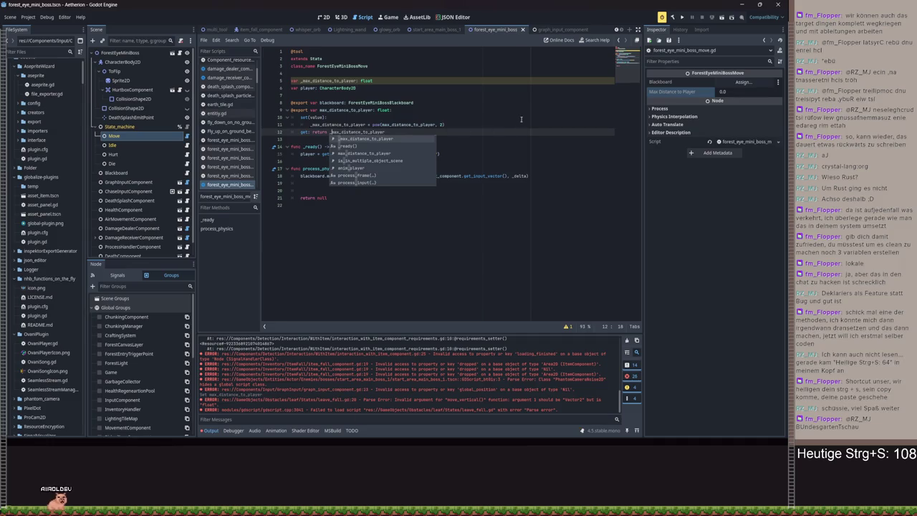
# Make the setter's pow() call take value as its argument and save
pyautogui.click(732, 92)
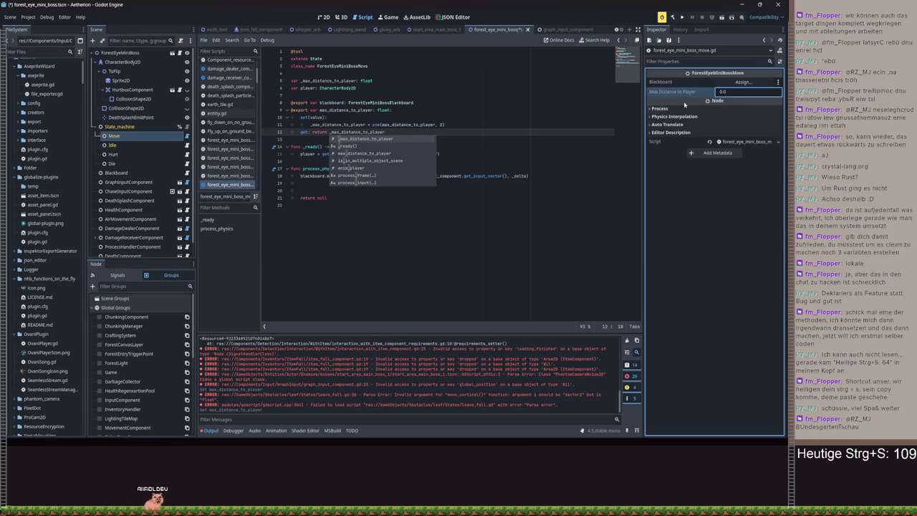
pyautogui.hotkey('ctrl', 's')
pyautogui.click(466, 206)
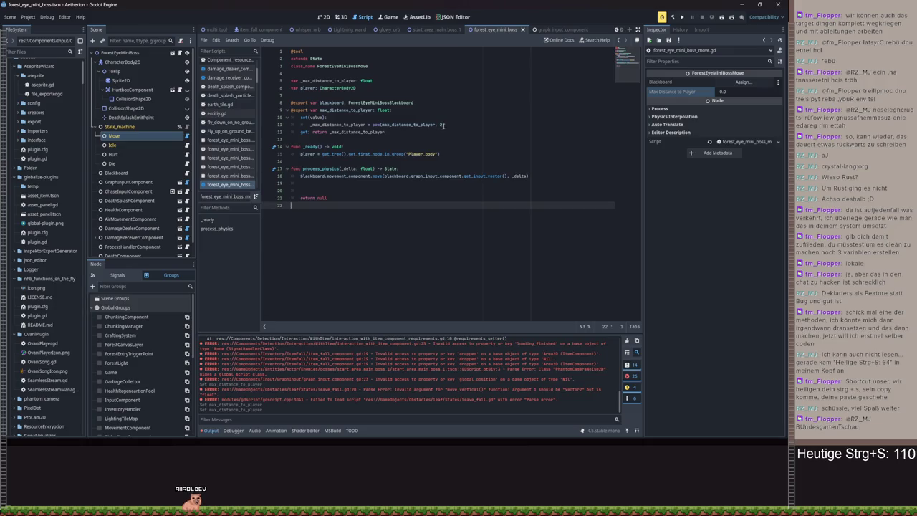
pyautogui.click(382, 124)
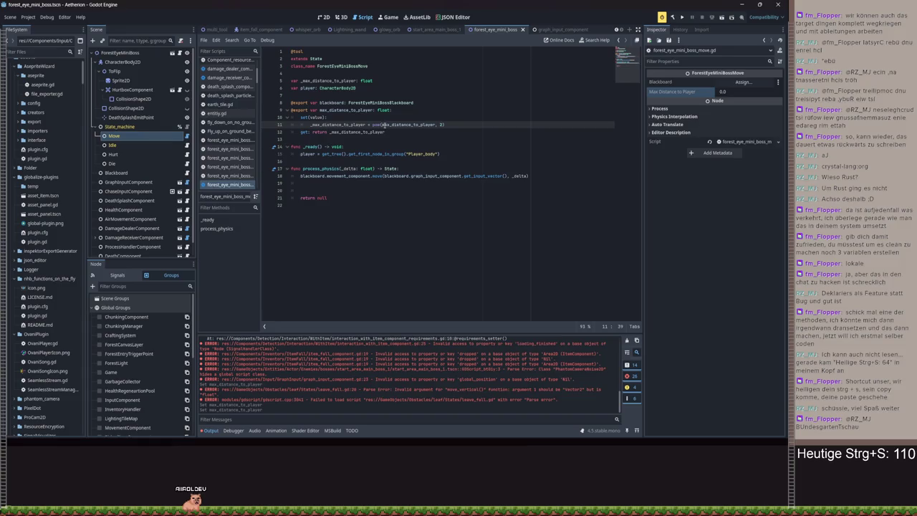
pyautogui.write('_')
pyautogui.hotkey('ctrl', 's')
pyautogui.click(737, 91)
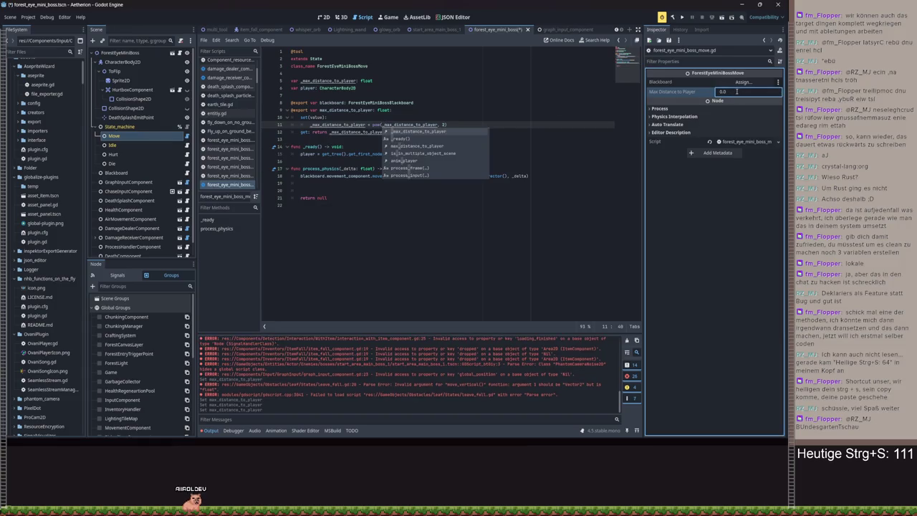
pyautogui.doubleClick(394, 125)
pyautogui.write('value')
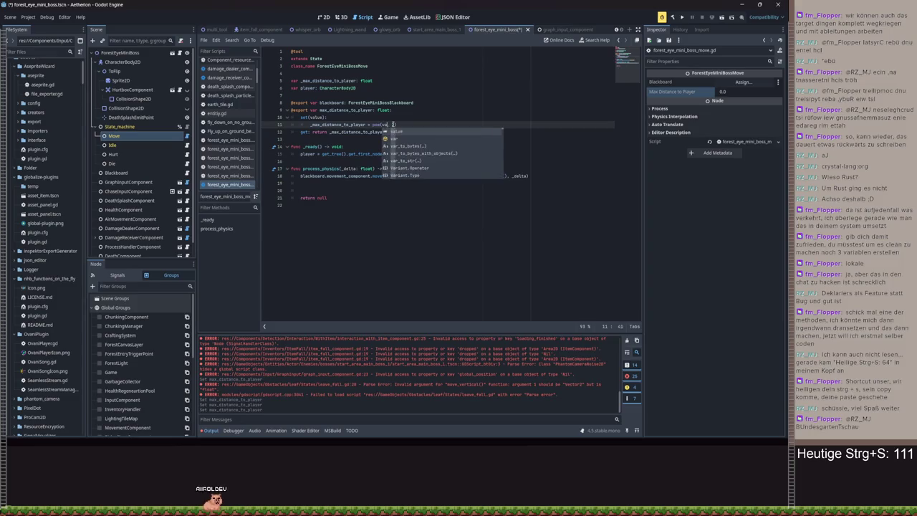
pyautogui.hotkey('ctrl', 's')
# Fix the variable names in the setter assignment and the getter's return, then save
pyautogui.click(753, 92)
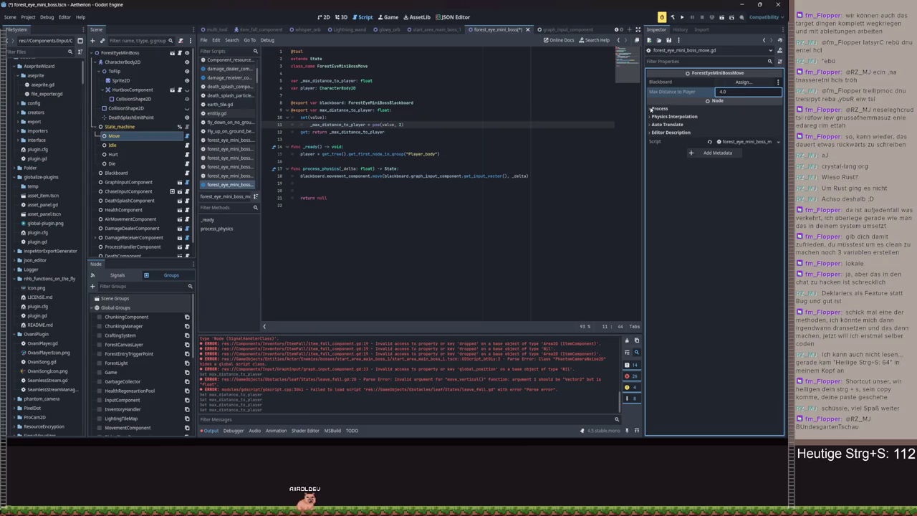
pyautogui.click(311, 125)
pyautogui.press('BackSpace')
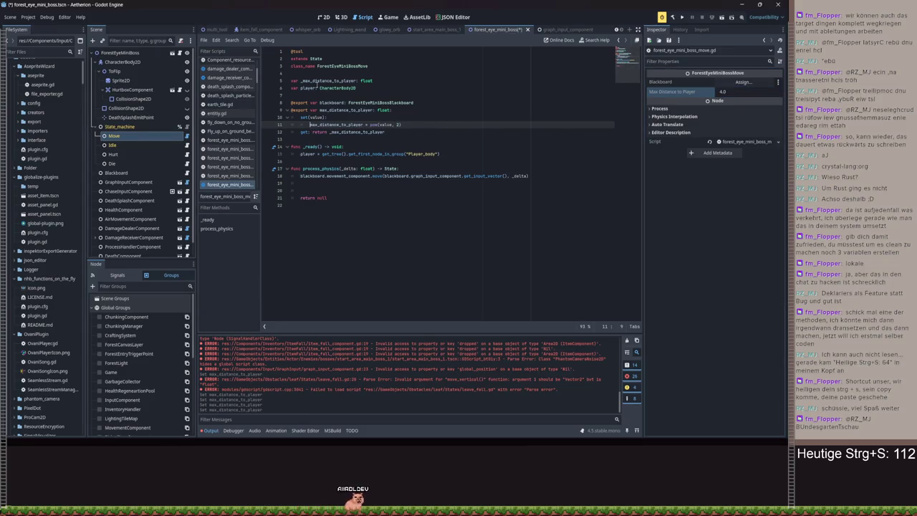
pyautogui.click(302, 83)
pyautogui.doubleClick(339, 131)
pyautogui.press('BackSpace')
pyautogui.press('Return')
pyautogui.hotkey('ctrl', 's')
# Delete the duplicate plain max distance declaration line and save
pyautogui.click(739, 92)
pyautogui.write('16')
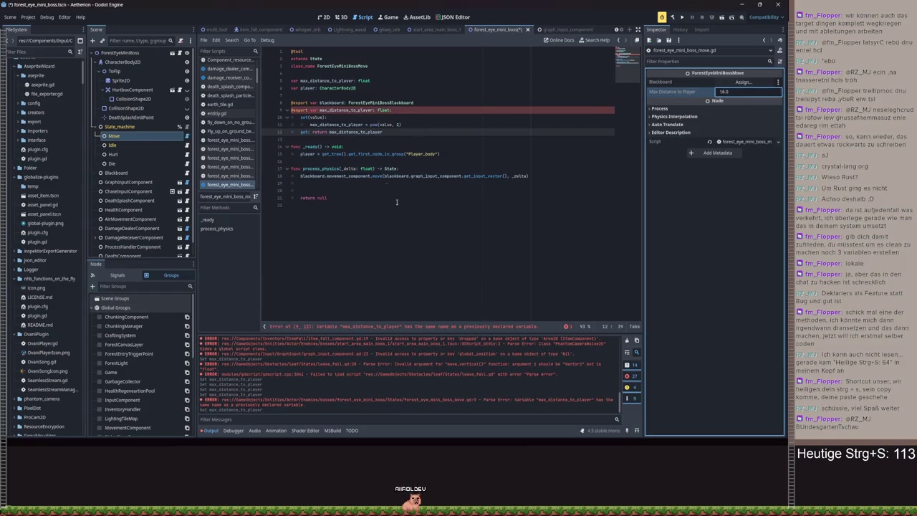
pyautogui.tripleClick(389, 84)
pyautogui.press('BackSpace')
pyautogui.hotkey('ctrl', 's')
# Try other Max Distance values, undo and redo the recent script edits, and save
pyautogui.click(743, 92)
pyautogui.write('4.0')
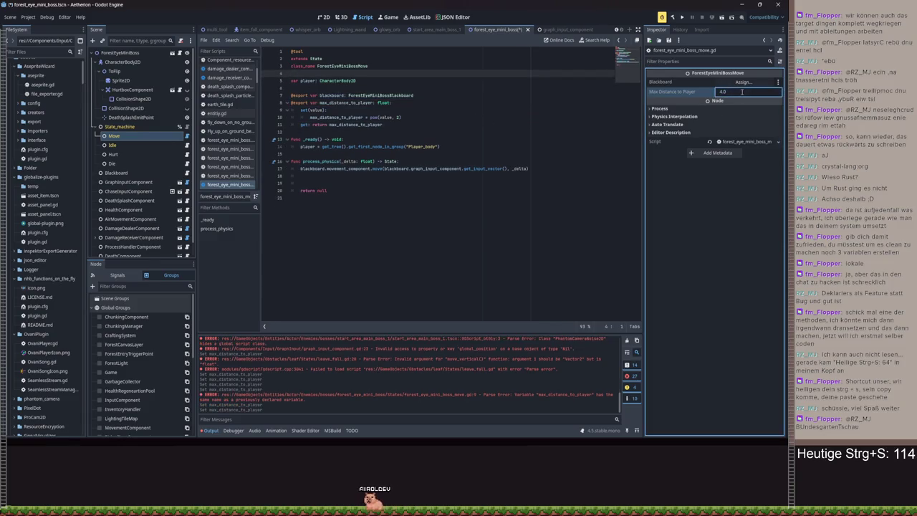
pyautogui.write('27889')
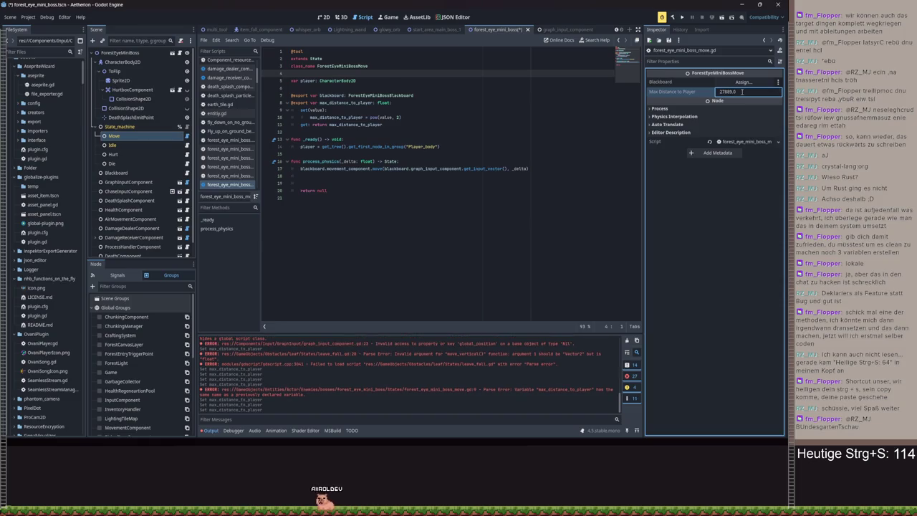
pyautogui.hotkey('ctrl', 'a')
pyautogui.write('2')
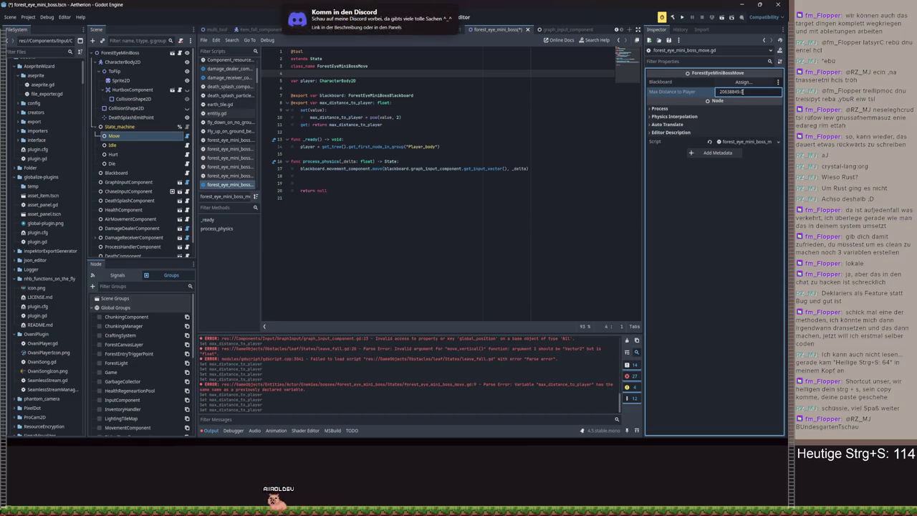
pyautogui.click(417, 104)
pyautogui.hotkey('ctrl', 'z')
pyautogui.hotkey('ctrl', 'y')
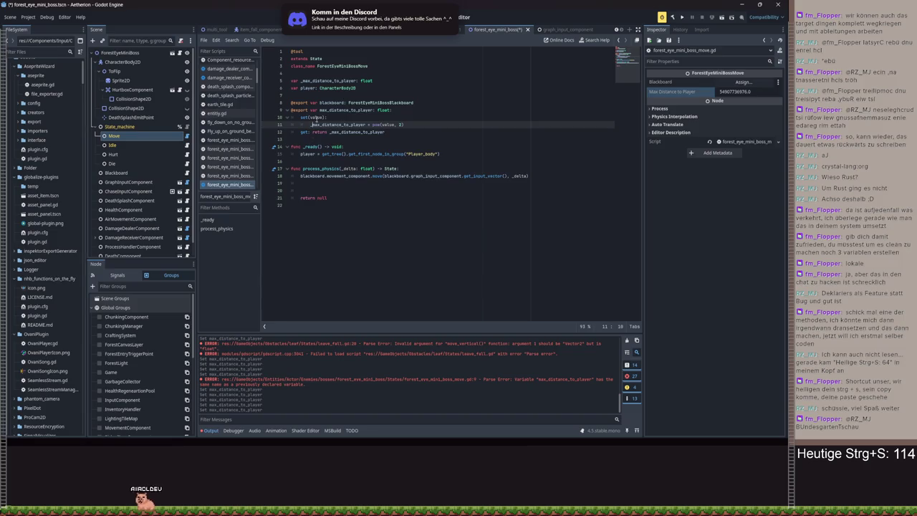
pyautogui.click(436, 124)
pyautogui.hotkey('ctrl', 's')
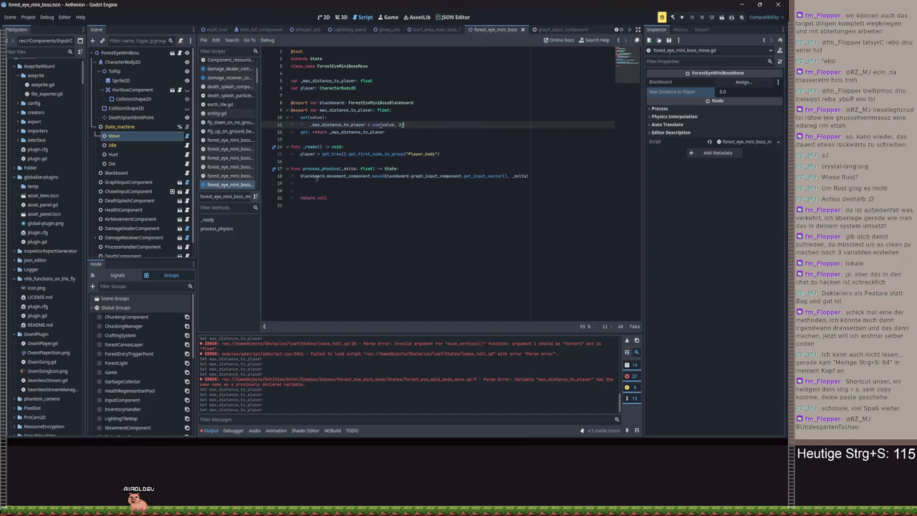
# Set Max Distance to Player to 4, save, and add a blank line in process_physics
pyautogui.click(742, 92)
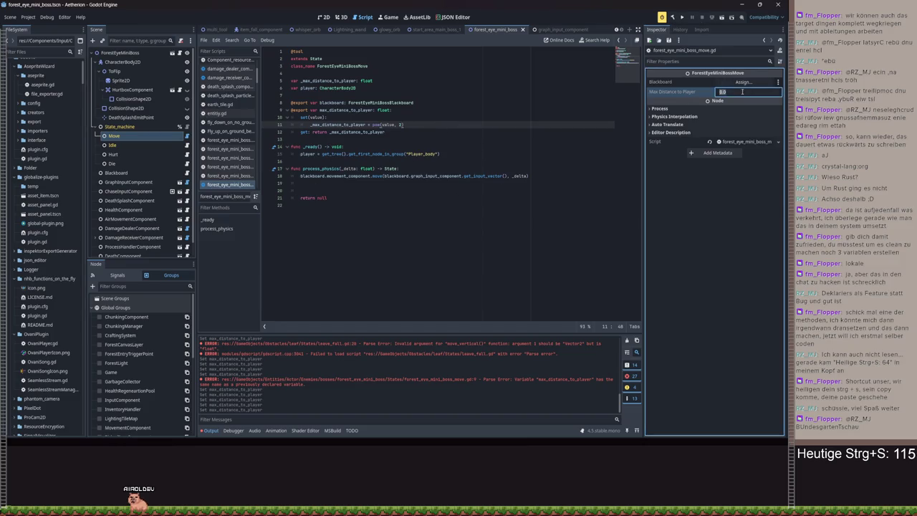
pyautogui.write('4')
pyautogui.press('Return')
pyautogui.hotkey('ctrl', 's')
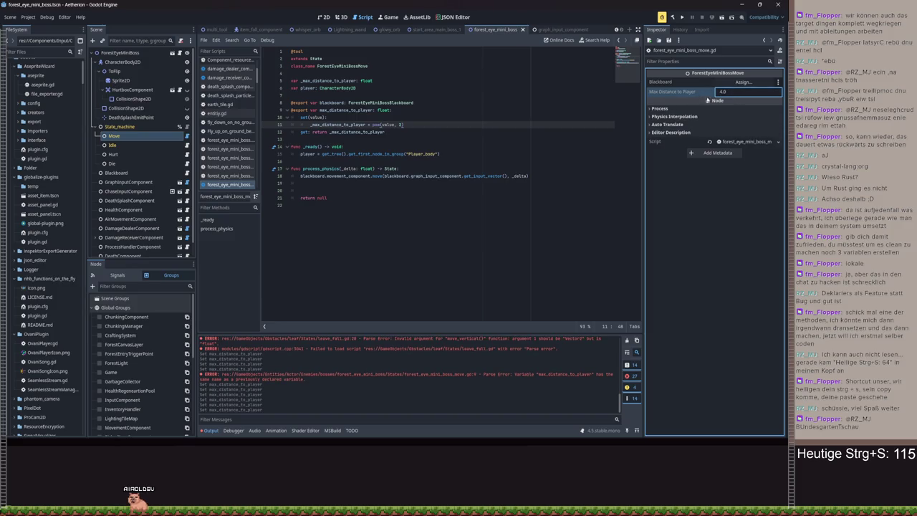
pyautogui.click(726, 93)
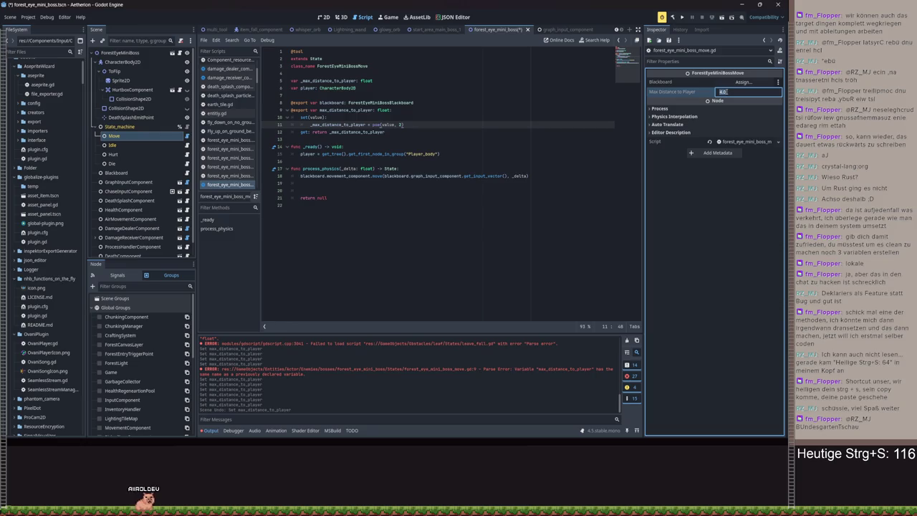
pyautogui.click(322, 183)
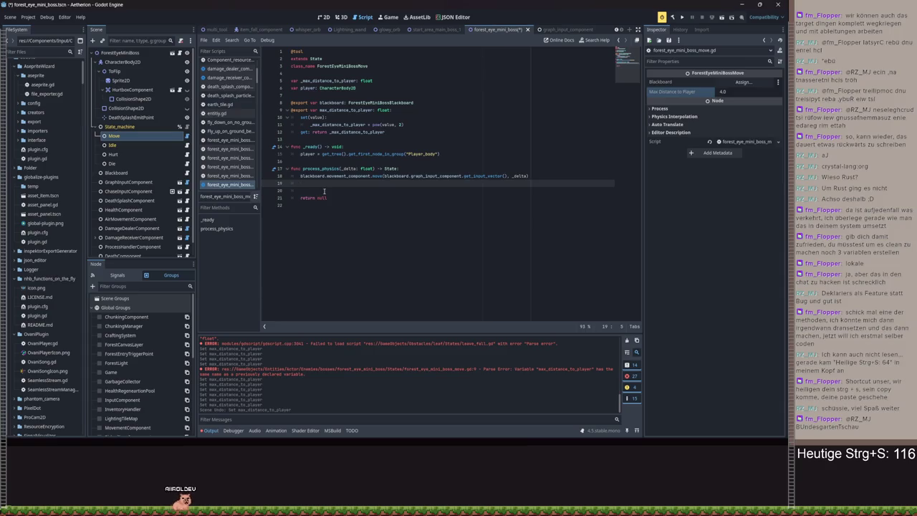
pyautogui.press('Return')
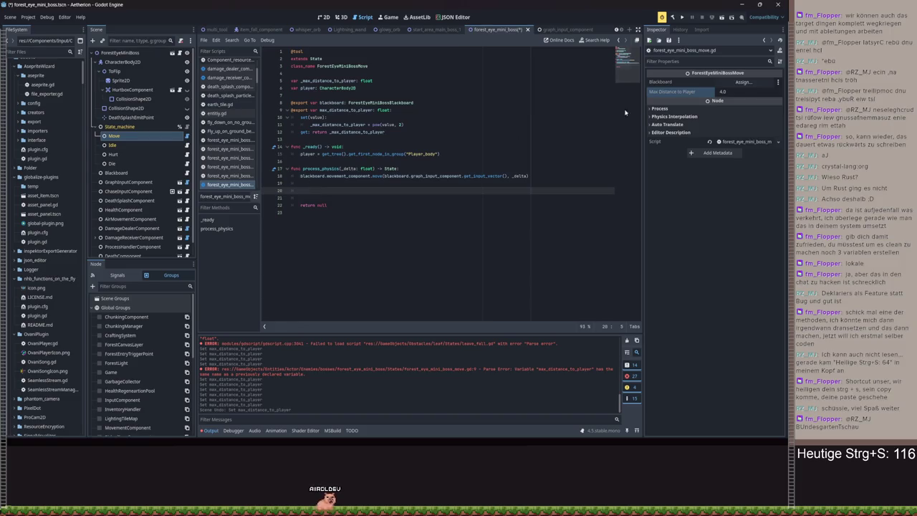
# Experiment with Max Distance to Player values, including a pow(16, 2) expression, then restore the previous value
pyautogui.click(732, 91)
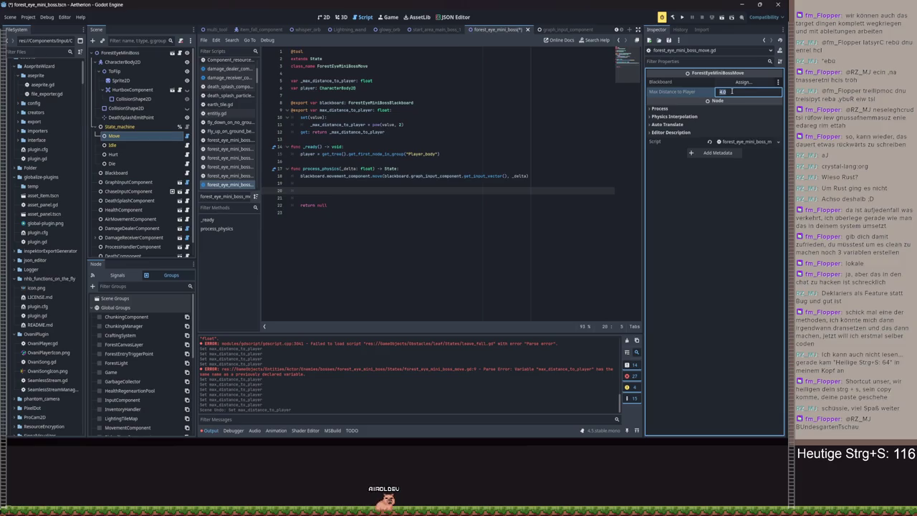
pyautogui.write('34')
pyautogui.press('Return')
pyautogui.hotkey('ctrl', 's')
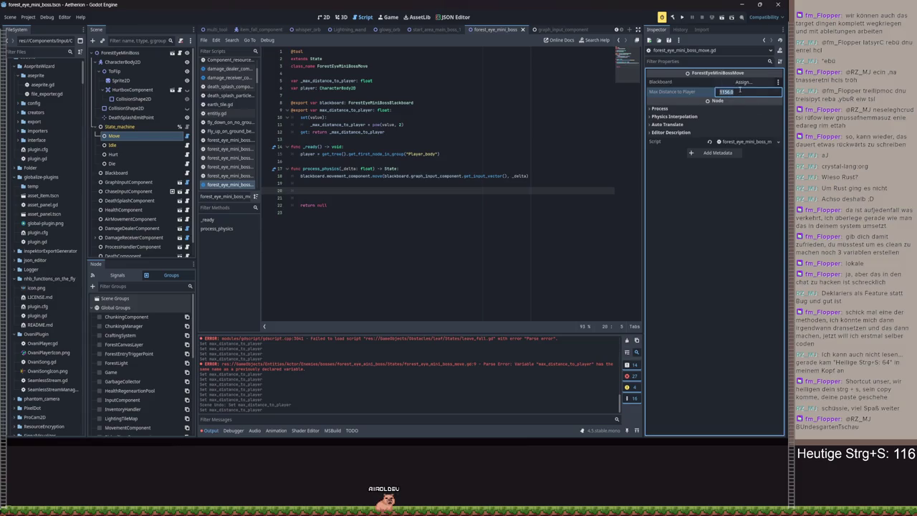
pyautogui.press('Return')
pyautogui.hotkey('ctrl', 's')
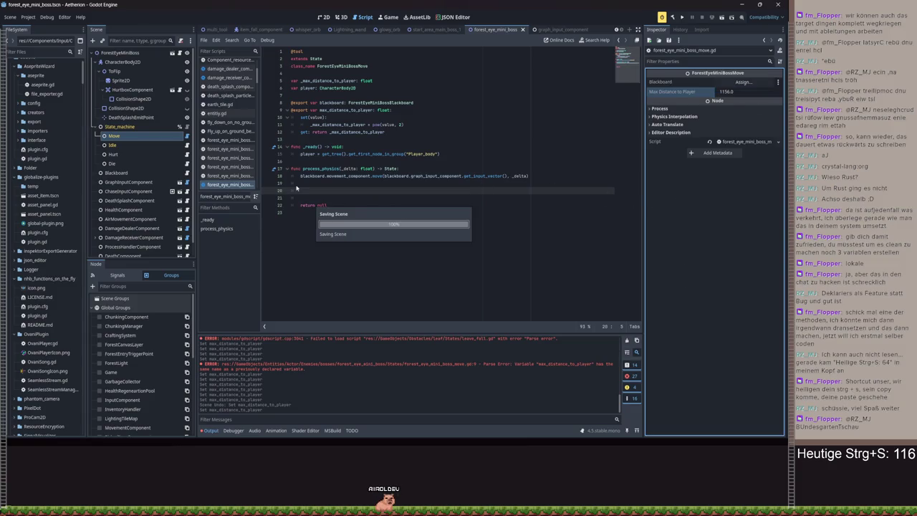
pyautogui.moveTo(746, 92); pyautogui.dragTo(751, 96)
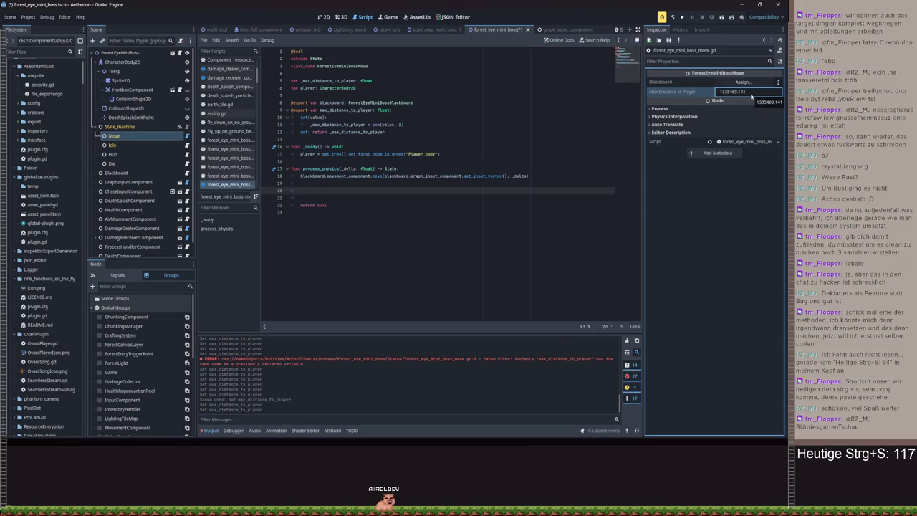
pyautogui.write('0')
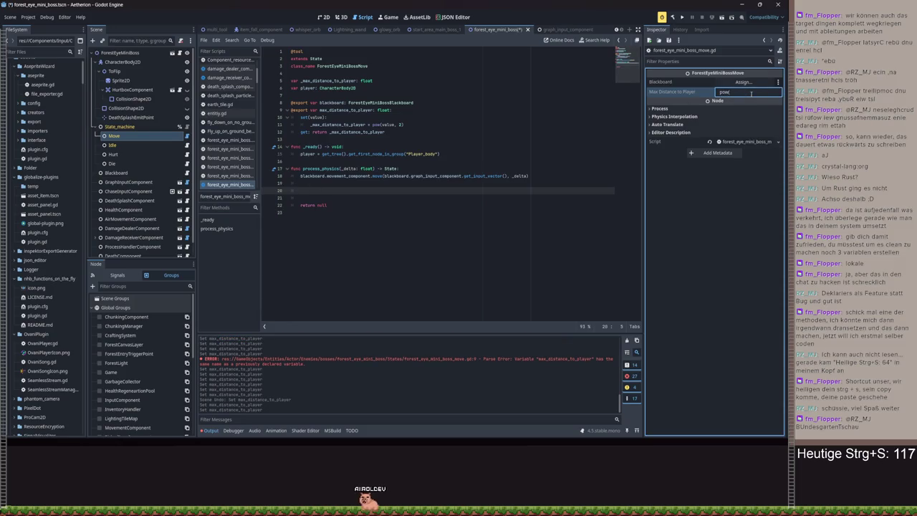
pyautogui.write('6,')
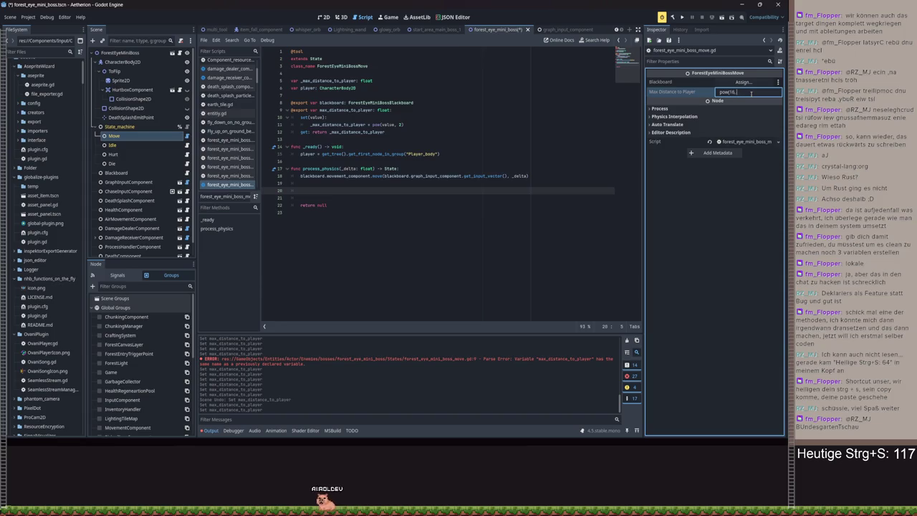
pyautogui.write(' 2)')
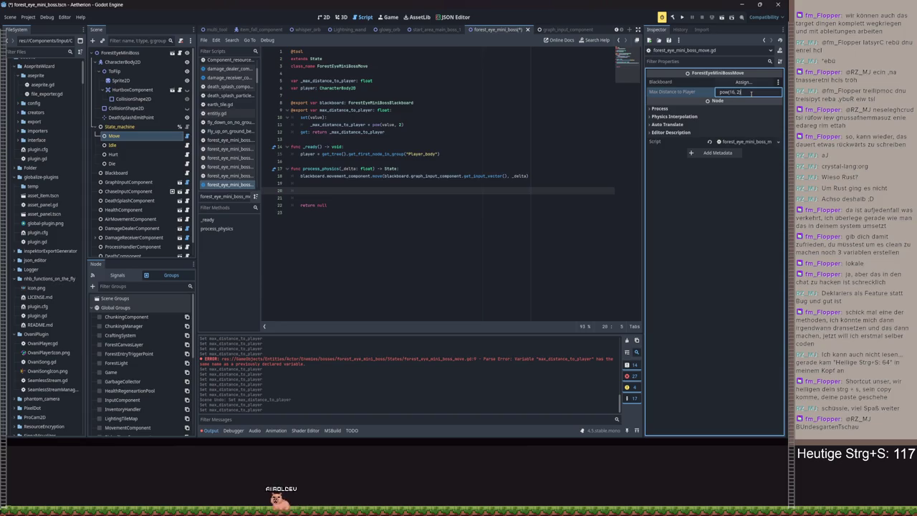
pyautogui.press('Return')
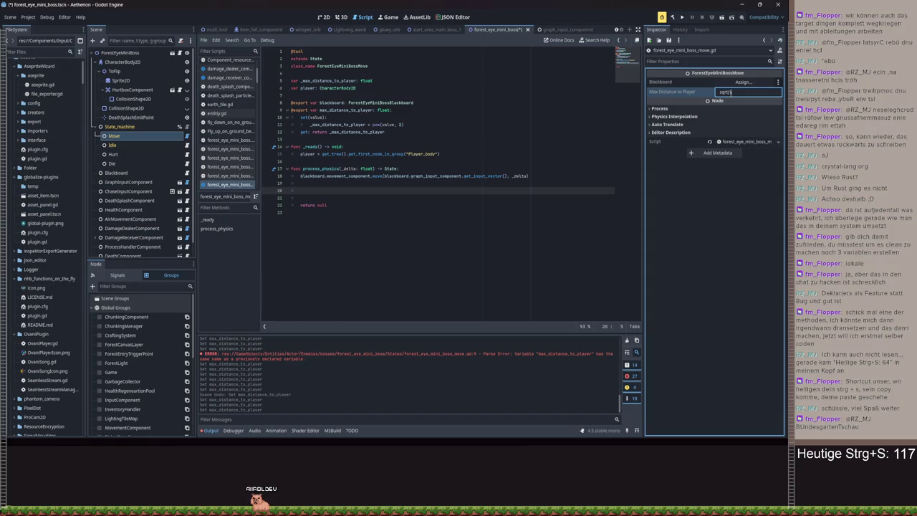
pyautogui.press('Return')
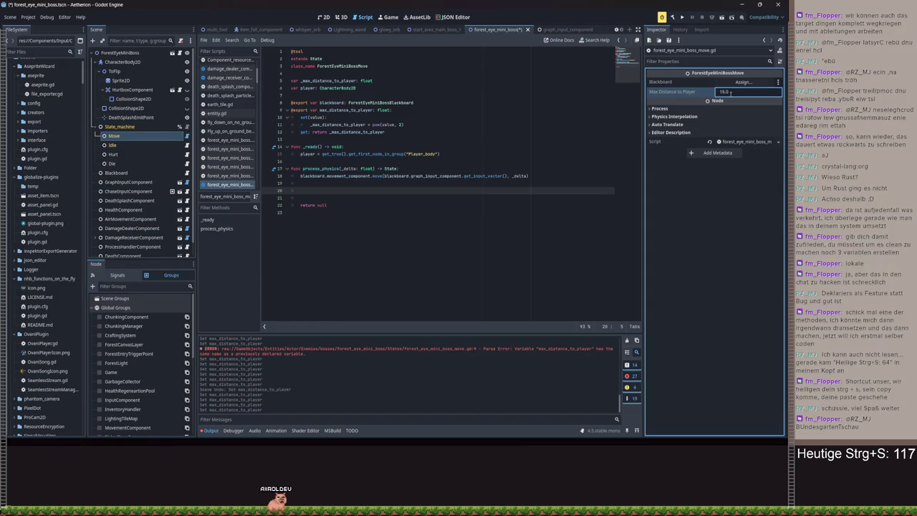
pyautogui.doubleClick(742, 93)
pyautogui.press('BackSpace')
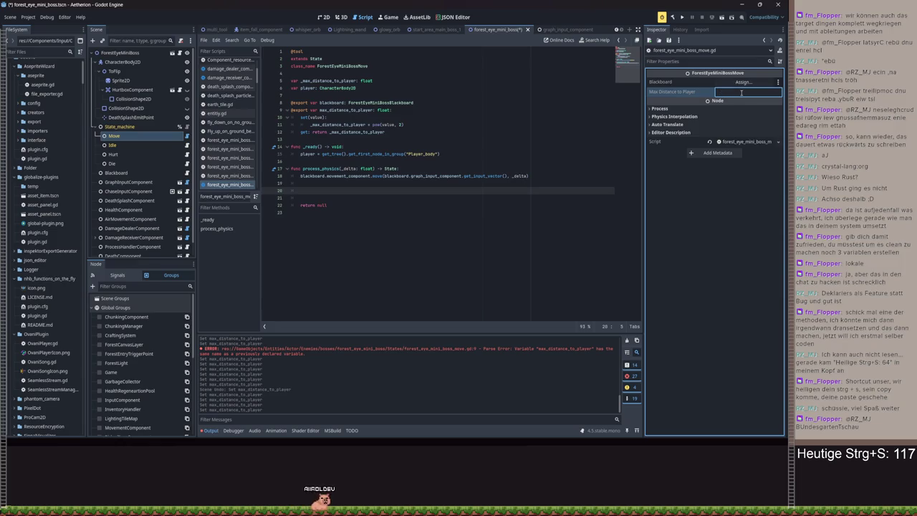
pyautogui.press('Escape')
# Enter 32 for Max Distance to Player so it stores 1024.0, and save the scene
pyautogui.click(739, 92)
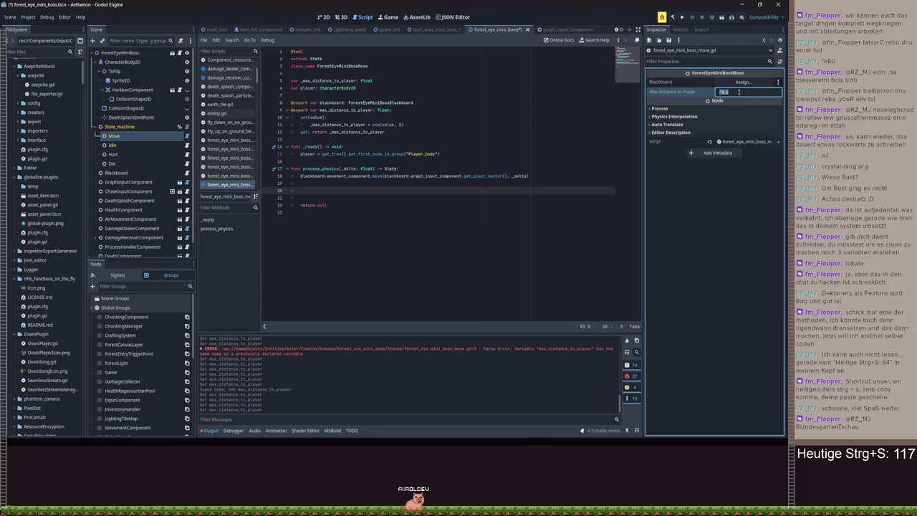
pyautogui.write('32')
pyautogui.press('Return')
pyautogui.hotkey('ctrl', 's')
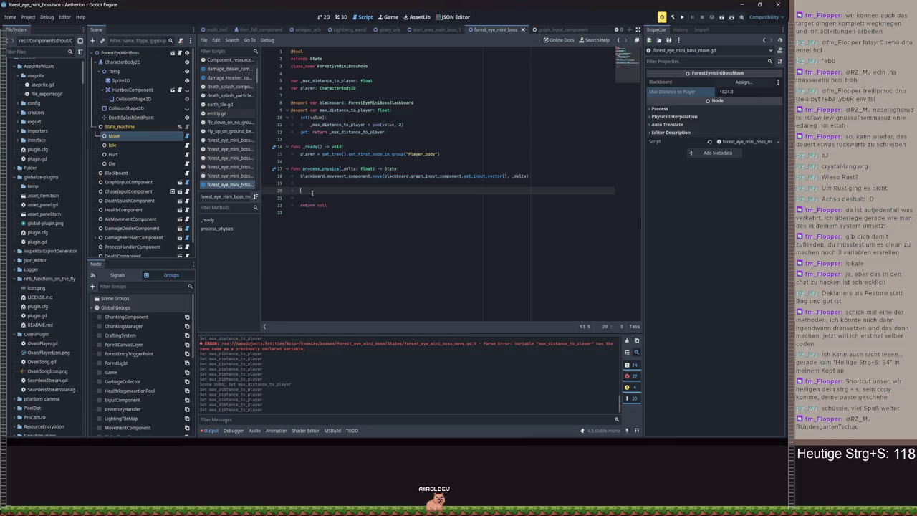
pyautogui.press('Up')
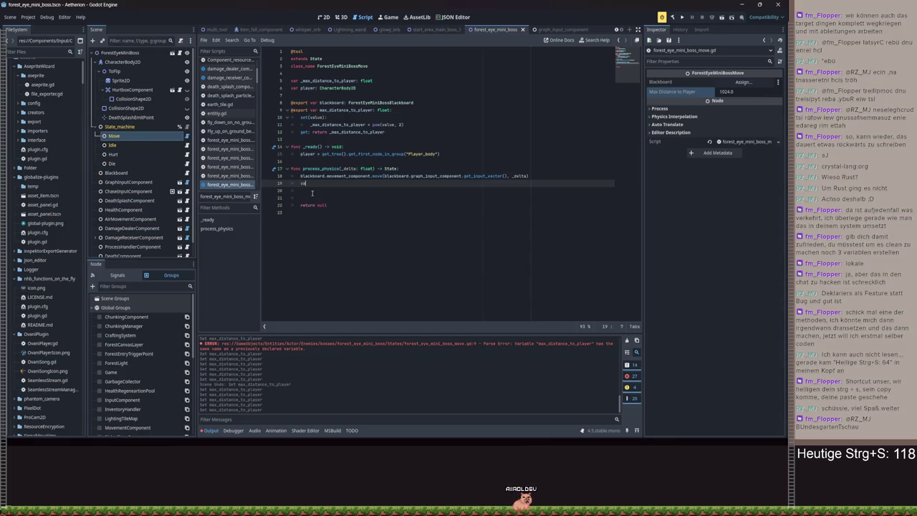
# Declare var player_opposite_direction: bool in process_physics, removing the trailing error, and begin an if below
pyautogui.write('var ')
pyautogui.write('dis')
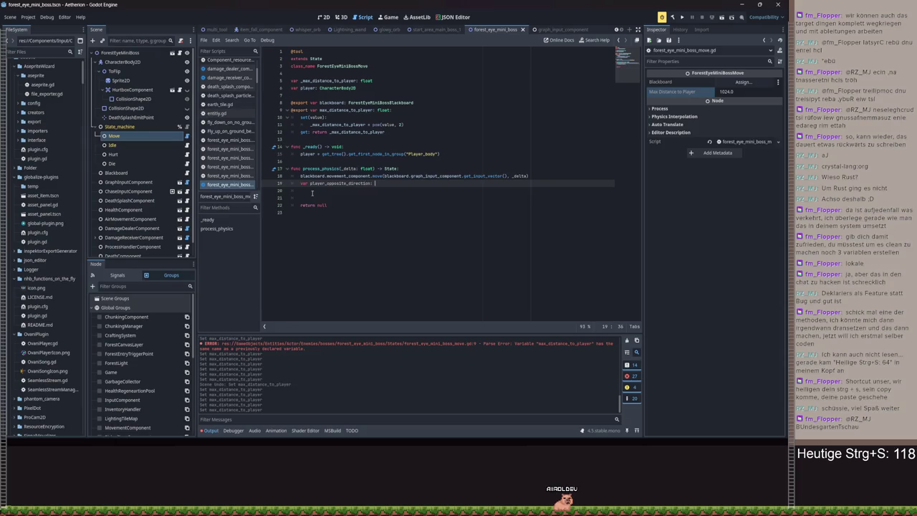
pyautogui.hotkey('ctrl', 'space')
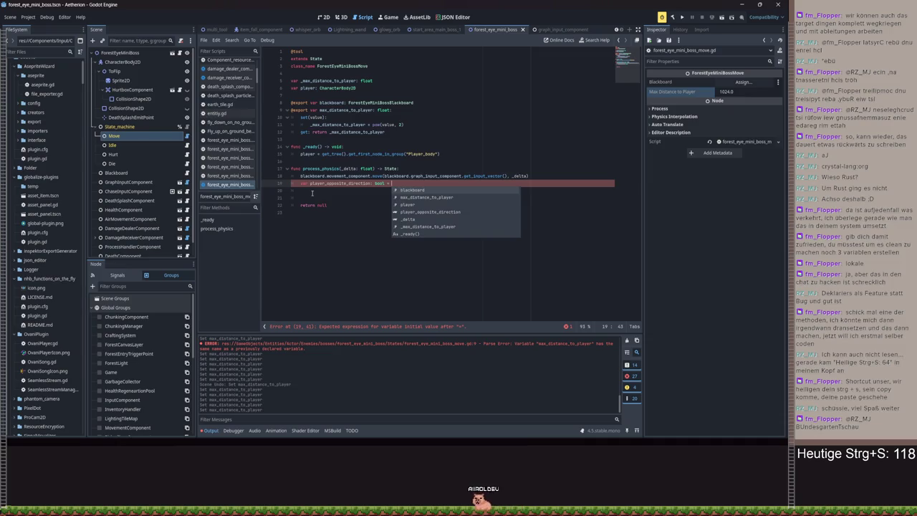
pyautogui.press('BackSpace')
pyautogui.press('BackSpace')
pyautogui.press('BackSpace')
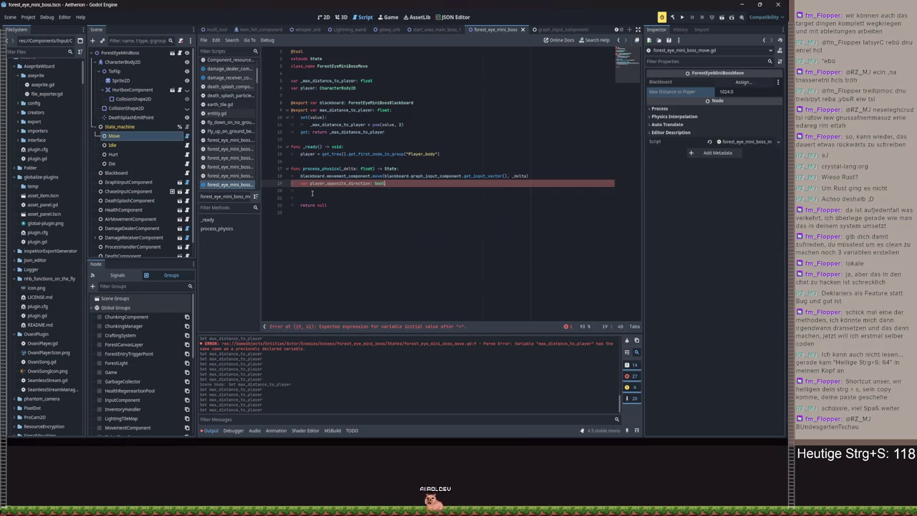
pyautogui.press('Return')
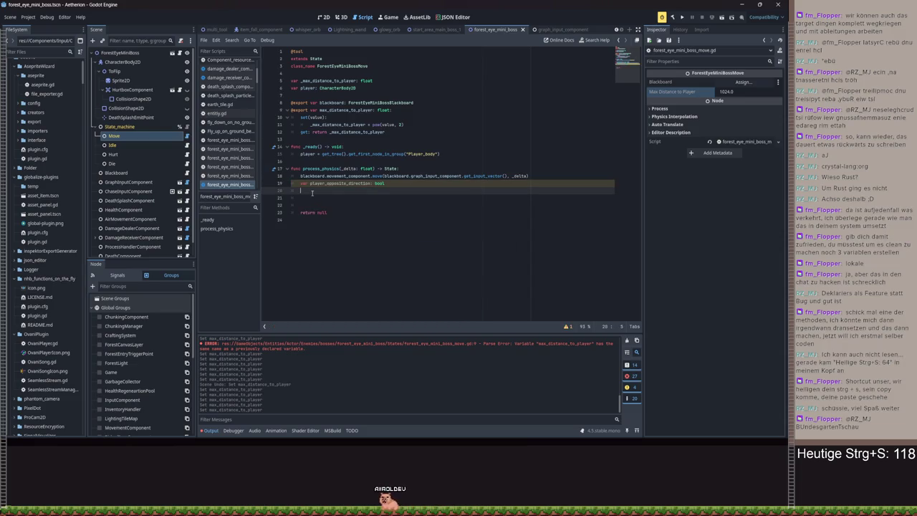
pyautogui.write('if')
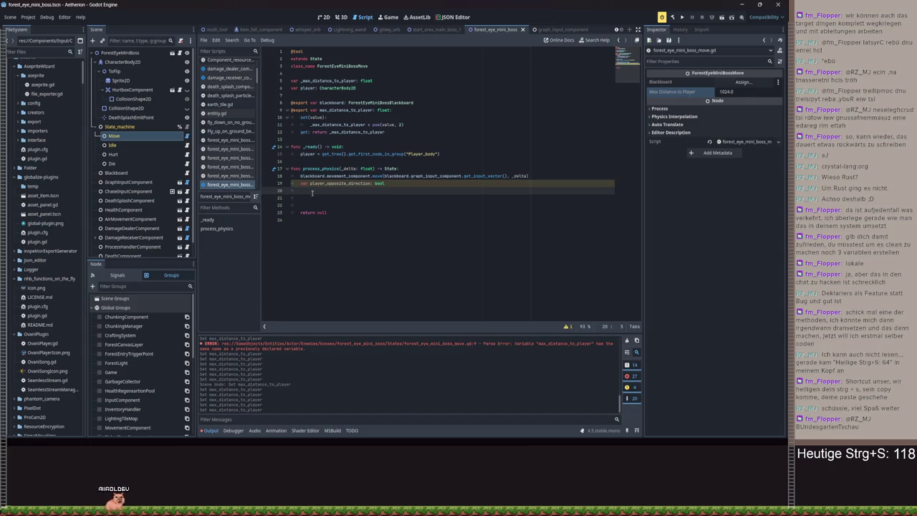
pyautogui.press('BackSpace')
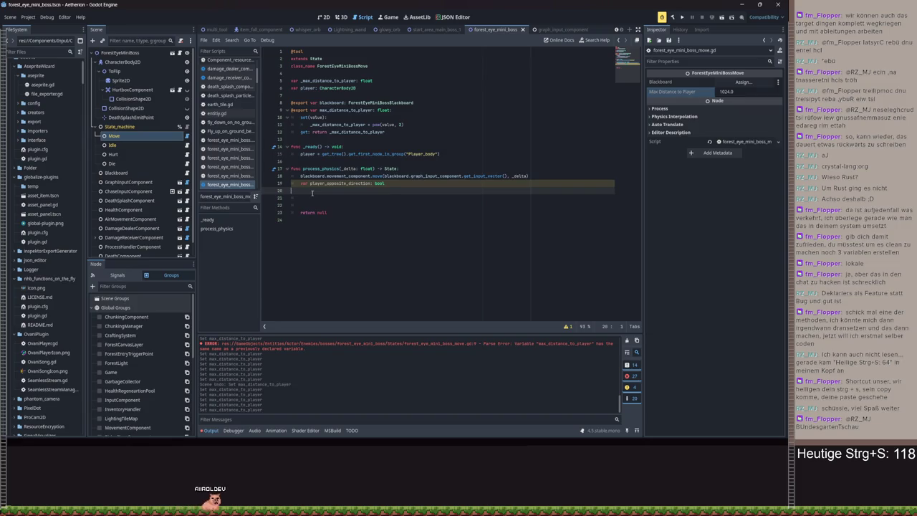
pyautogui.press('Tab')
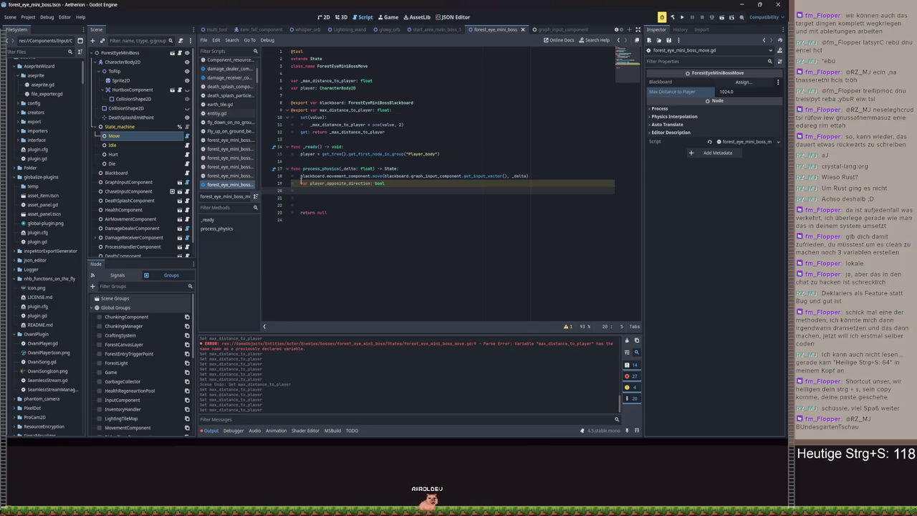
# Write the if checking (player.global_position - parent.global_position).length_squared() < 0
pyautogui.write('ifn')
pyautogui.press('BackSpace')
pyautogui.press('BackSpace')
pyautogui.write('p')
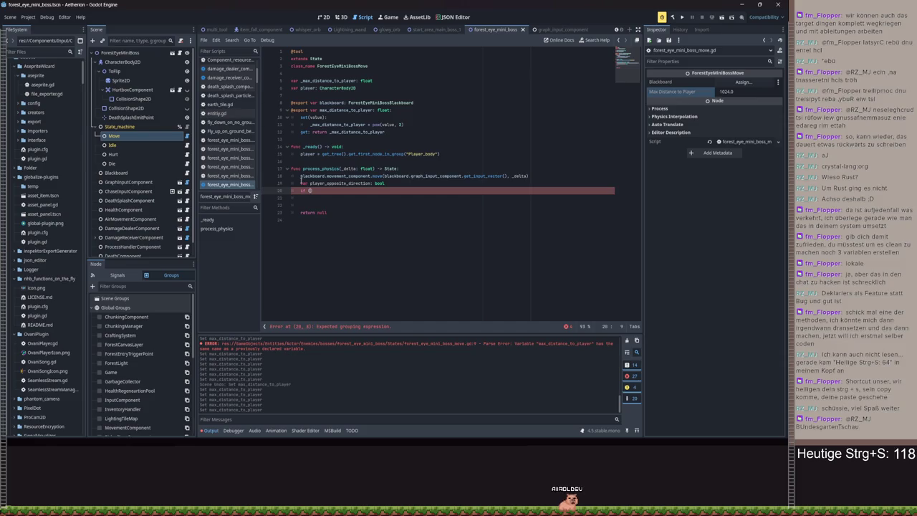
pyautogui.write('pla')
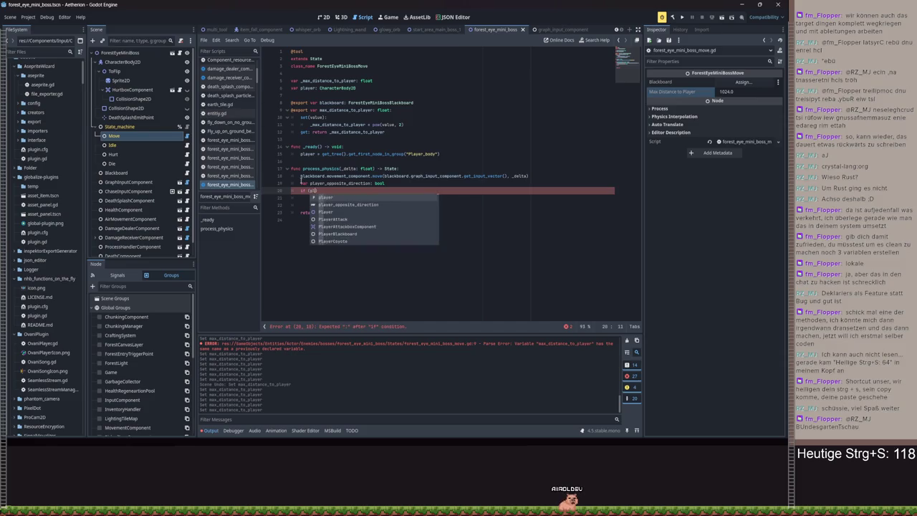
pyautogui.write('yer.glob')
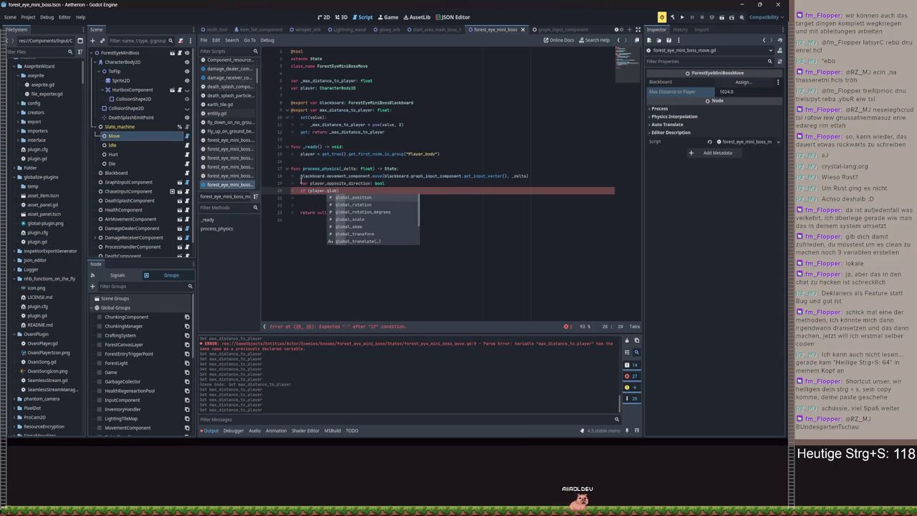
pyautogui.press('Return')
pyautogui.write('- ')
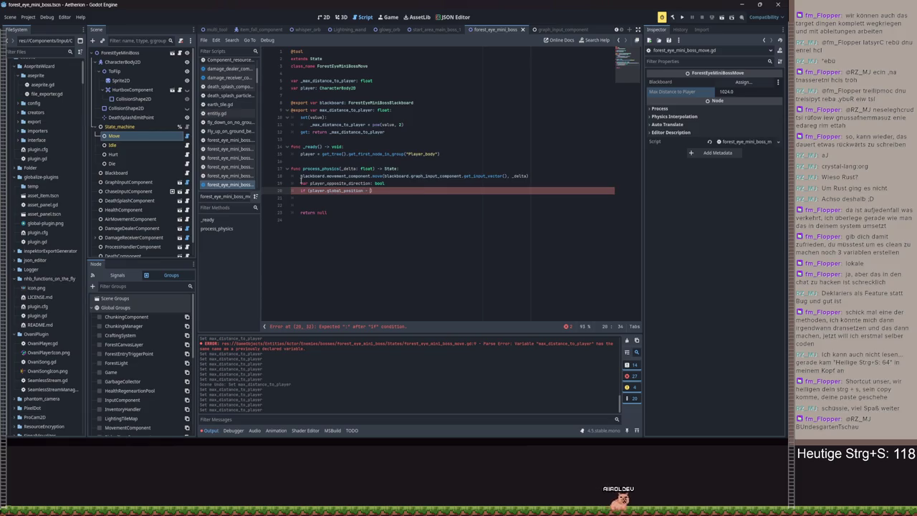
pyautogui.write('parent.glob')
pyautogui.press('Return')
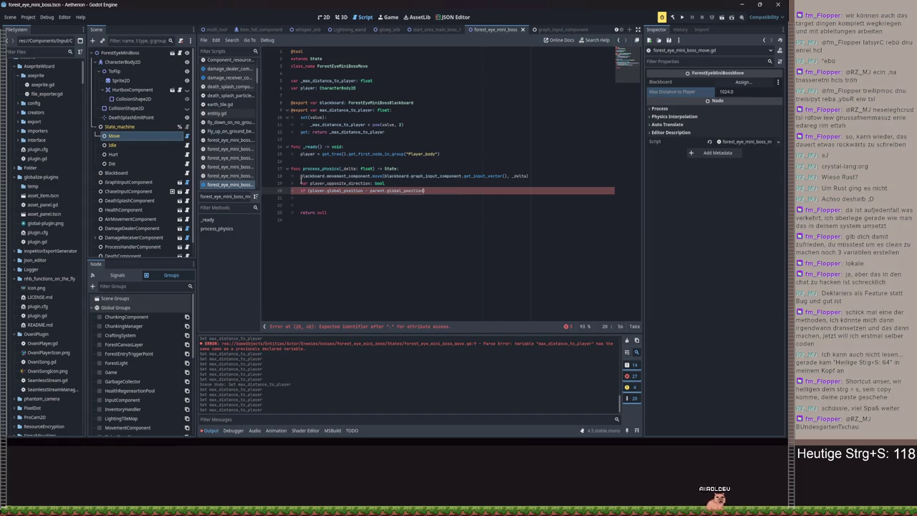
pyautogui.write(')')
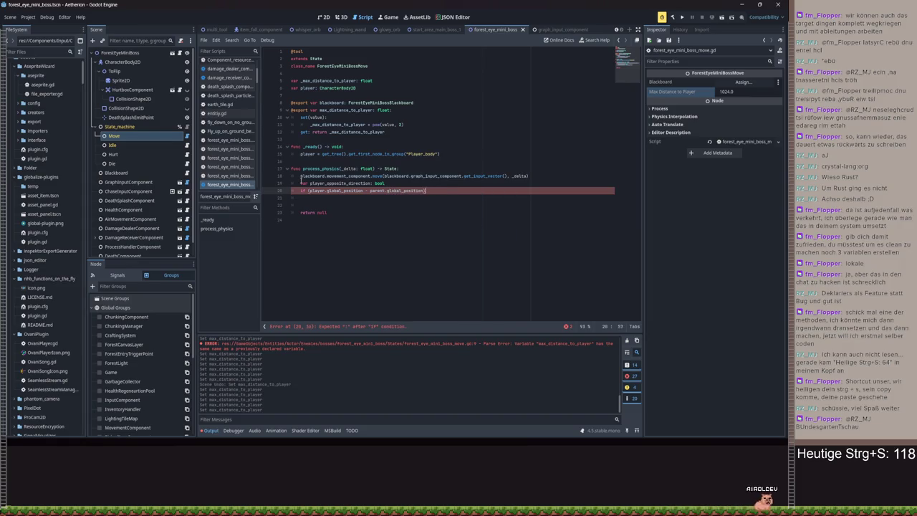
pyautogui.write('.le')
pyautogui.press('Down')
pyautogui.press('Return')
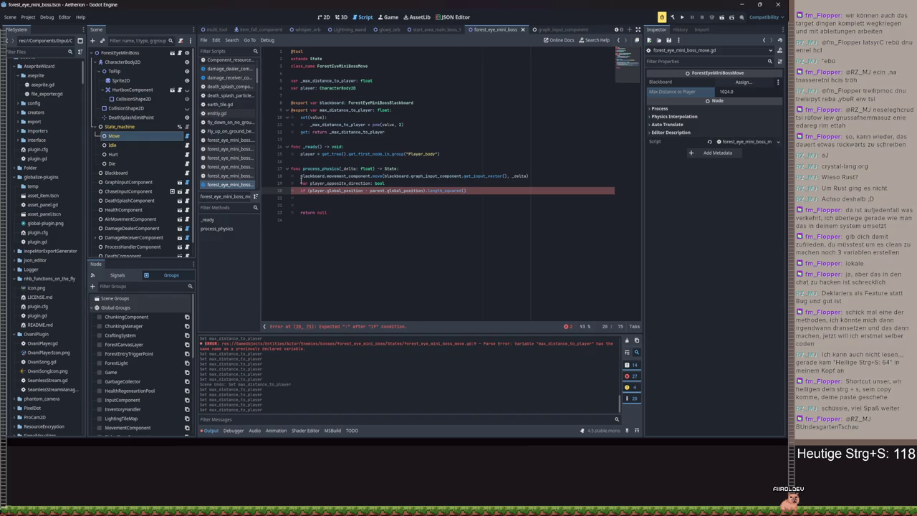
pyautogui.write('< 0:')
pyautogui.press('Return')
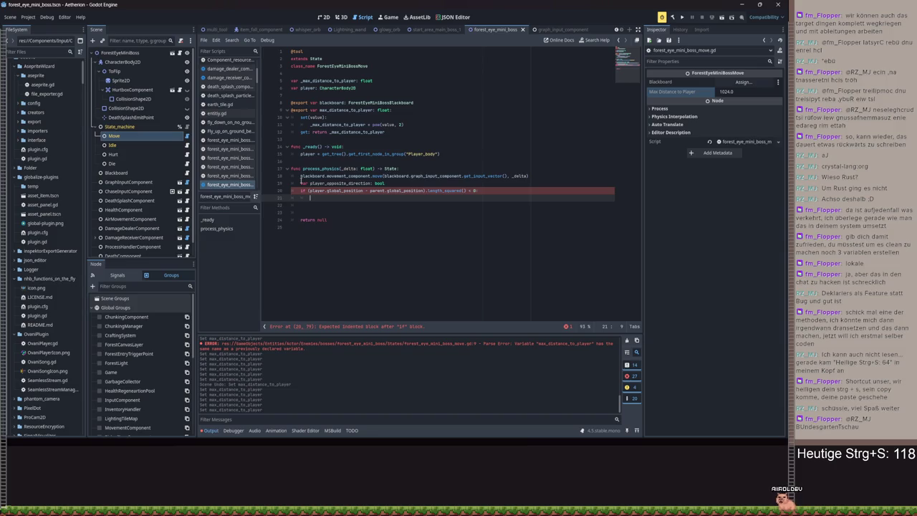
# Set player_opposite_direction from get_movement_direction() != GraphInputComponent.MOVEMENT_DIRECTION.LEFT inside the if
pyautogui.write('if ')
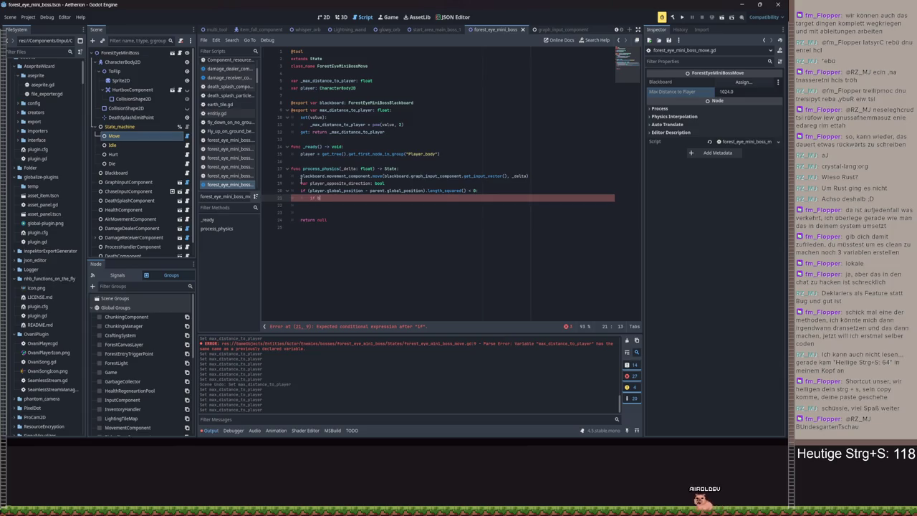
pyautogui.write('blackboard.graph_input_component.g')
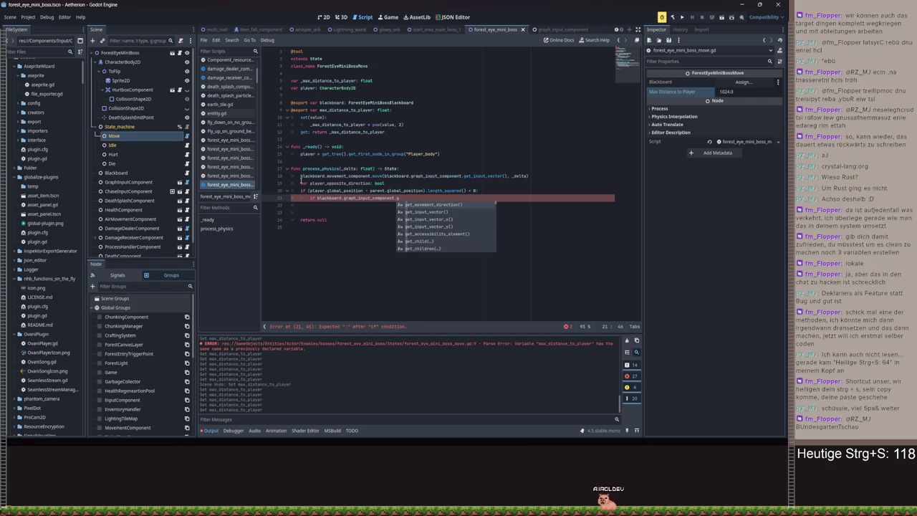
pyautogui.press('Return')
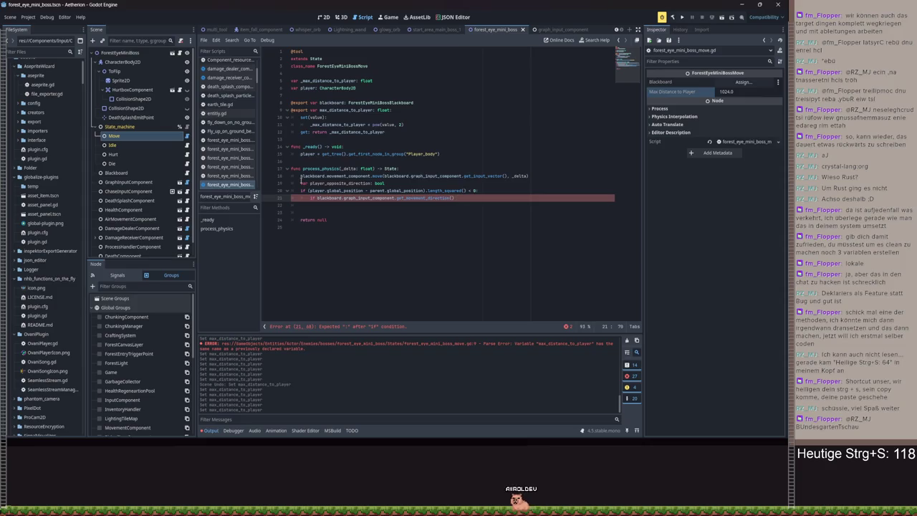
pyautogui.write('!= GraphInputComponent.MOVEMENT_DIRECTION')
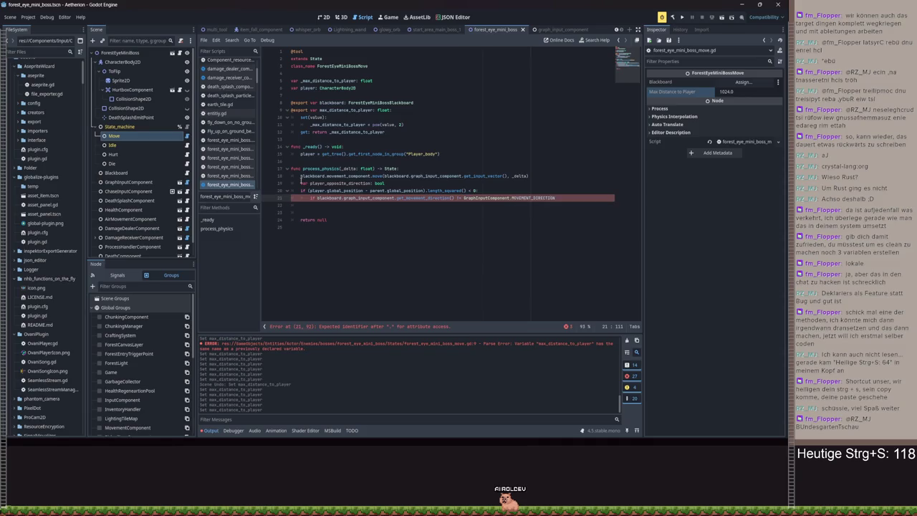
pyautogui.write('.')
pyautogui.press('Return')
pyautogui.write('Player')
pyautogui.press('Down')
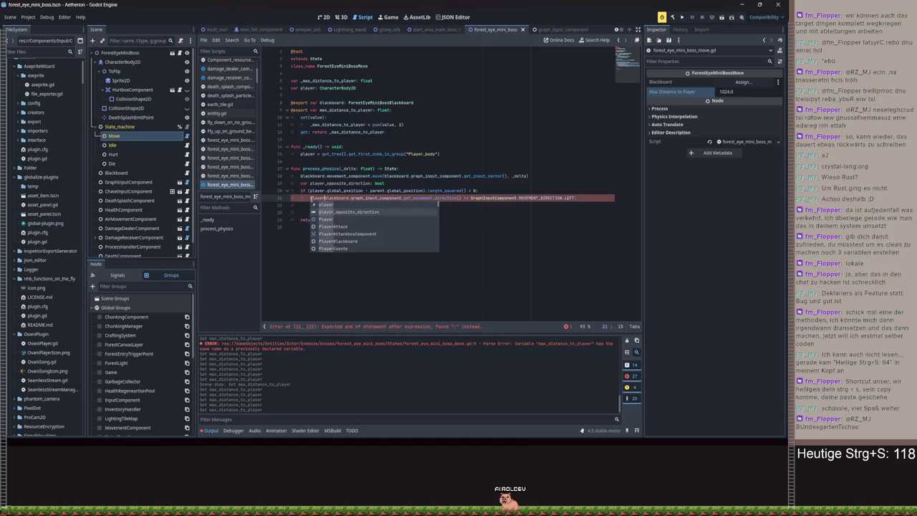
pyautogui.press('Tab')
pyautogui.write('= b')
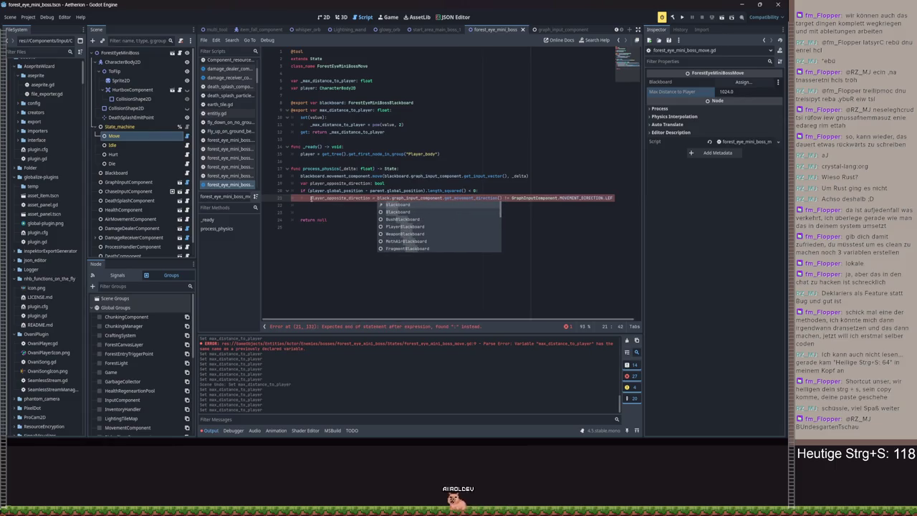
pyautogui.press('Tab')
pyautogui.press('End')
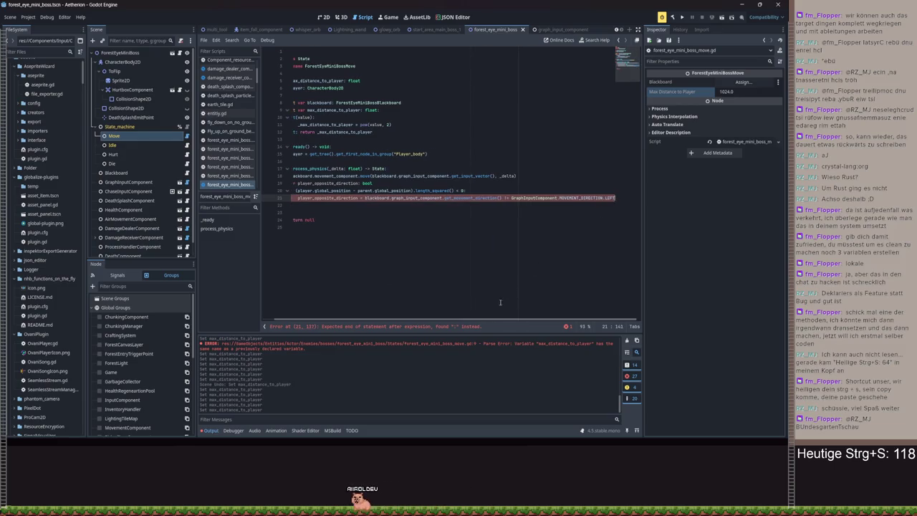
pyautogui.press('BackSpace')
pyautogui.hscroll(-2, 438, 315)
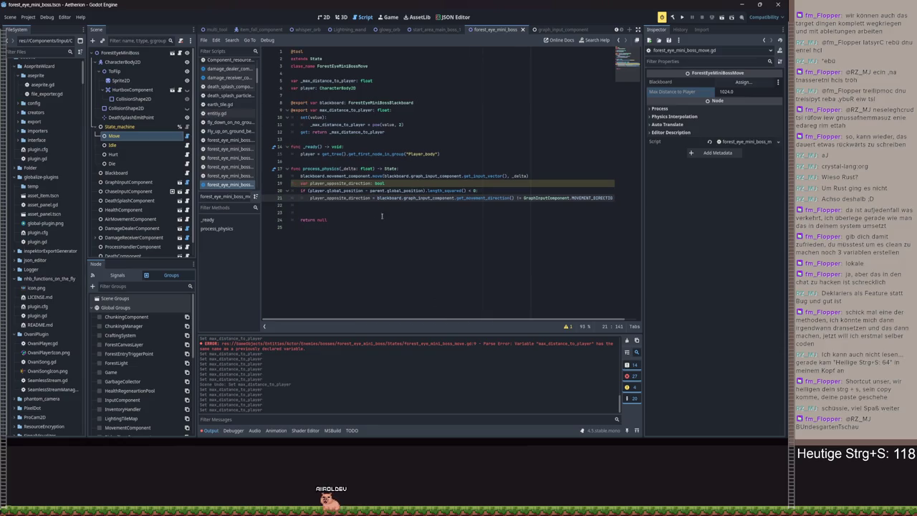
pyautogui.moveTo(476, 191); pyautogui.dragTo(306, 194)
pyautogui.doubleClick(451, 191)
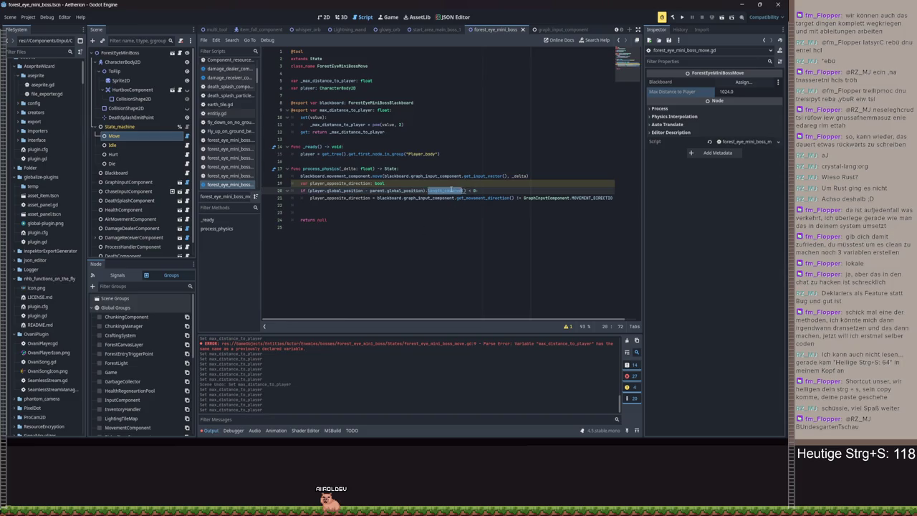
# Try replacing length_squared() with direction_to, then undo back to length_squared()
pyautogui.moveTo(451, 190)
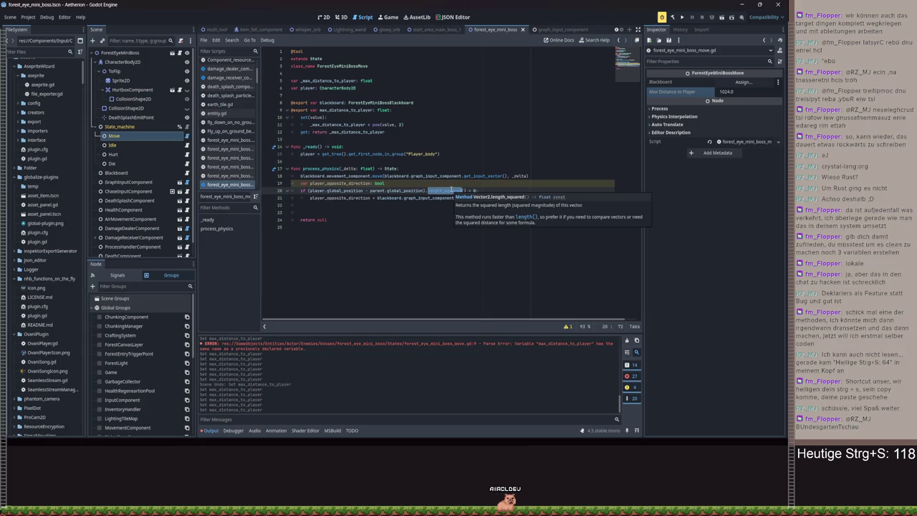
pyautogui.press('Right')
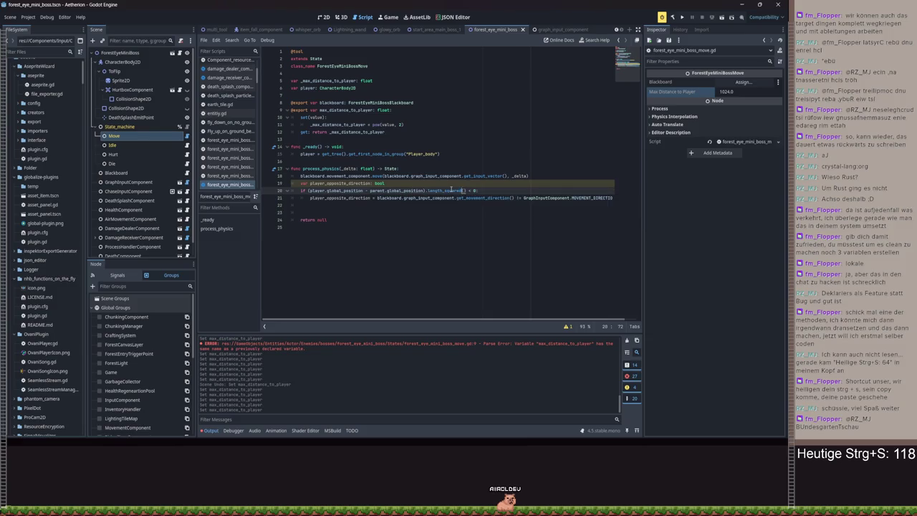
pyautogui.hotkey('ctrl', 'shift', 'Left')
pyautogui.hotkey('ctrl', 'shift', 'Left')
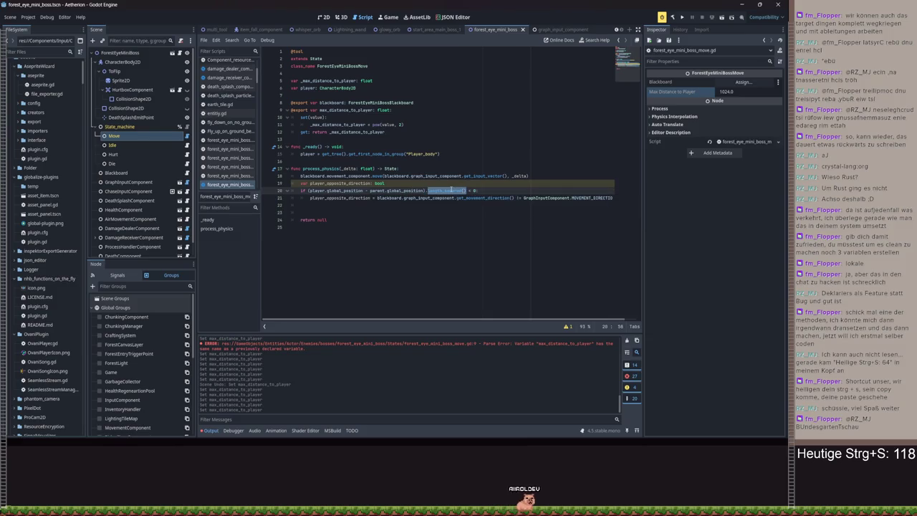
pyautogui.write('dire')
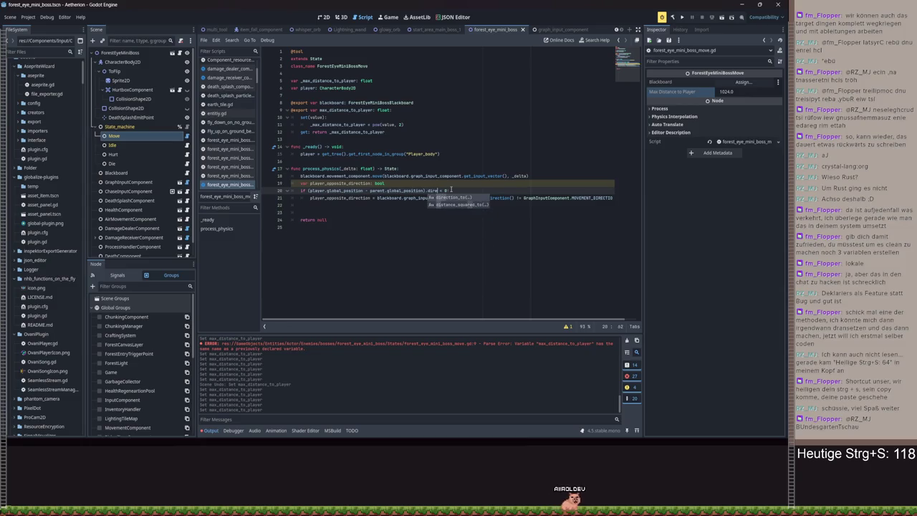
pyautogui.press('Return')
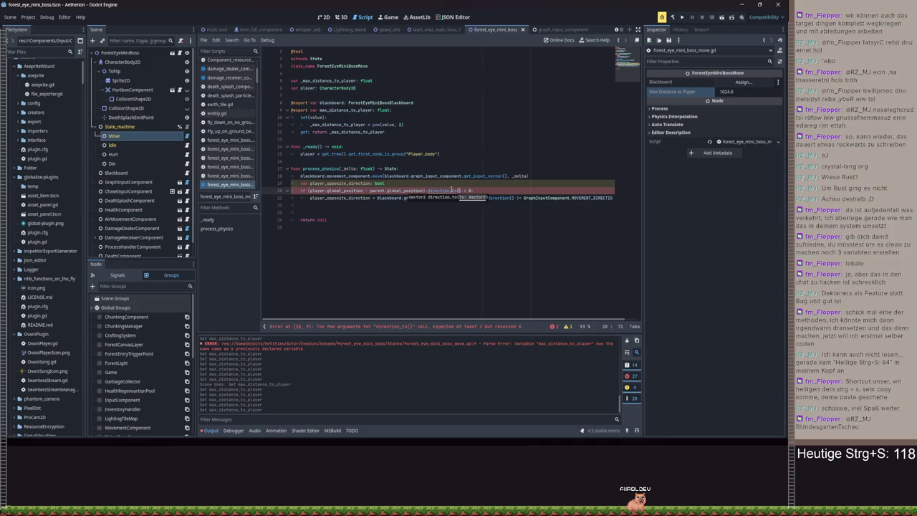
pyautogui.hotkey('ctrl', 'z')
pyautogui.hotkey('ctrl', 'z')
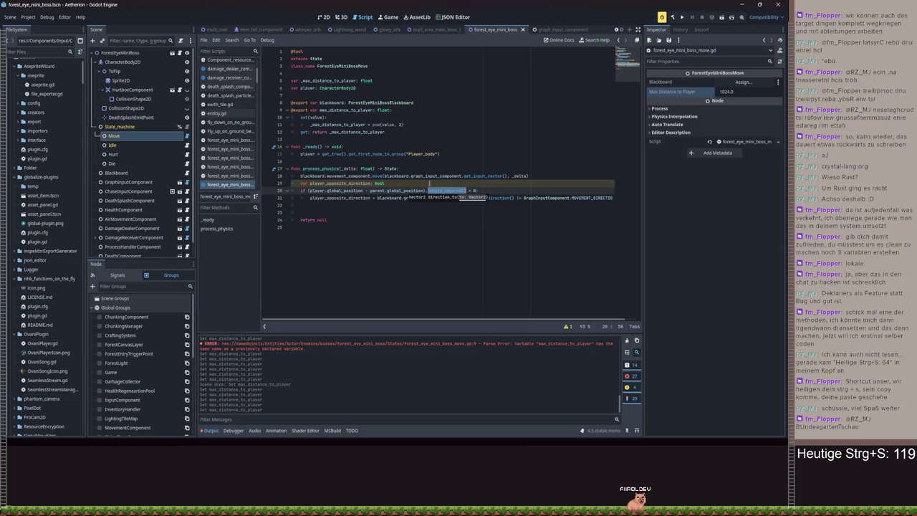
# Insert a print of the player-parent offset's length_squared() above the if and run the project
pyautogui.click(424, 183)
pyautogui.press('Return')
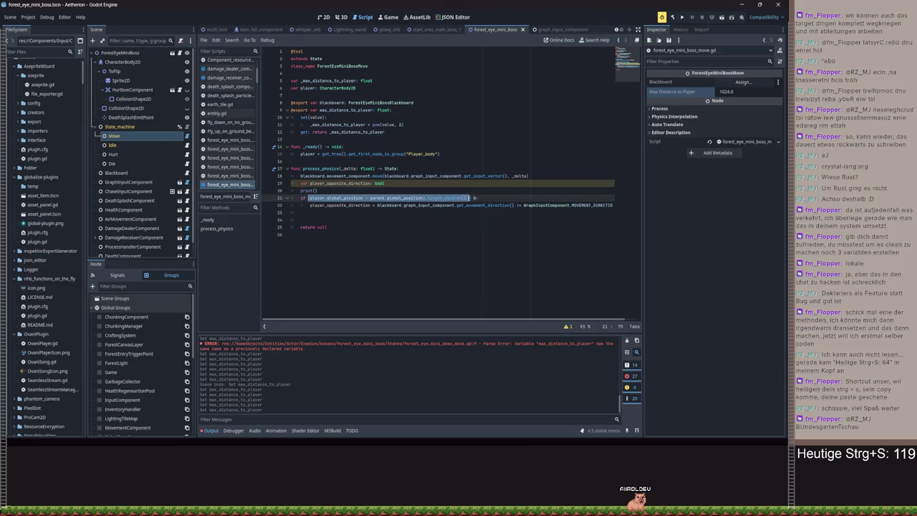
pyautogui.click(315, 190)
pyautogui.press('F5')
# Stop the running game and delete the addons/phantom_camera folder from the FileSystem dock
pyautogui.click(683, 18)
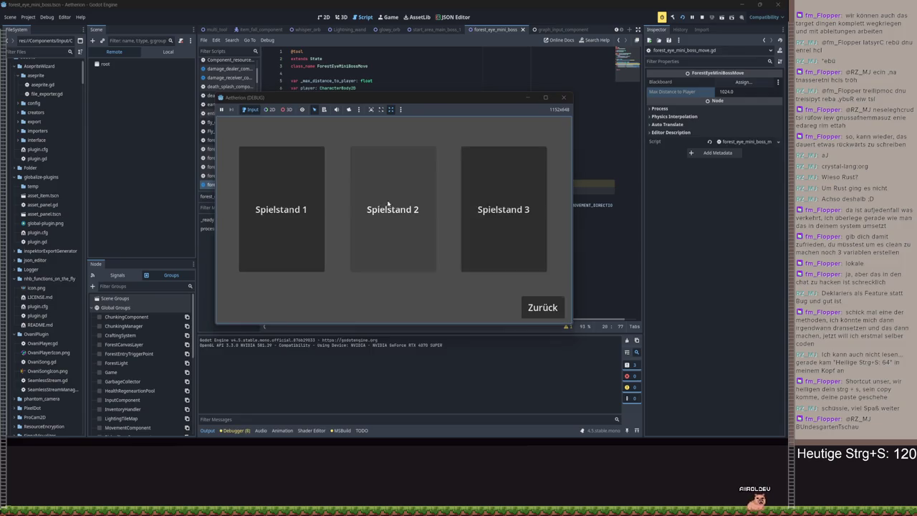
pyautogui.click(485, 210)
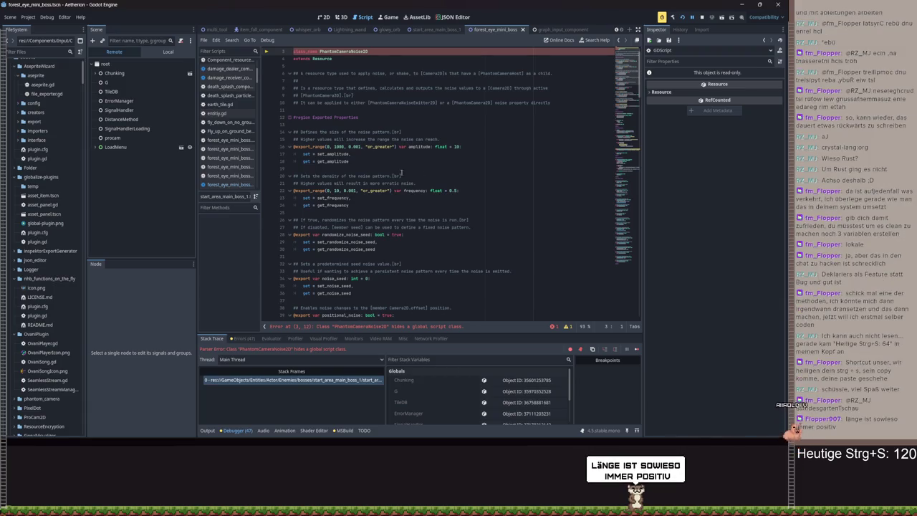
pyautogui.scroll(-5, 32, 179)
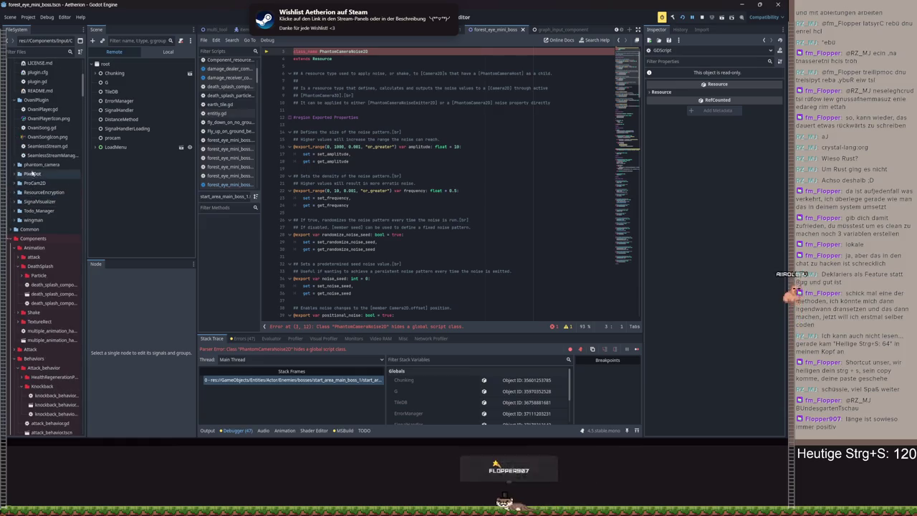
pyautogui.rightClick(32, 167)
pyautogui.click(43, 266)
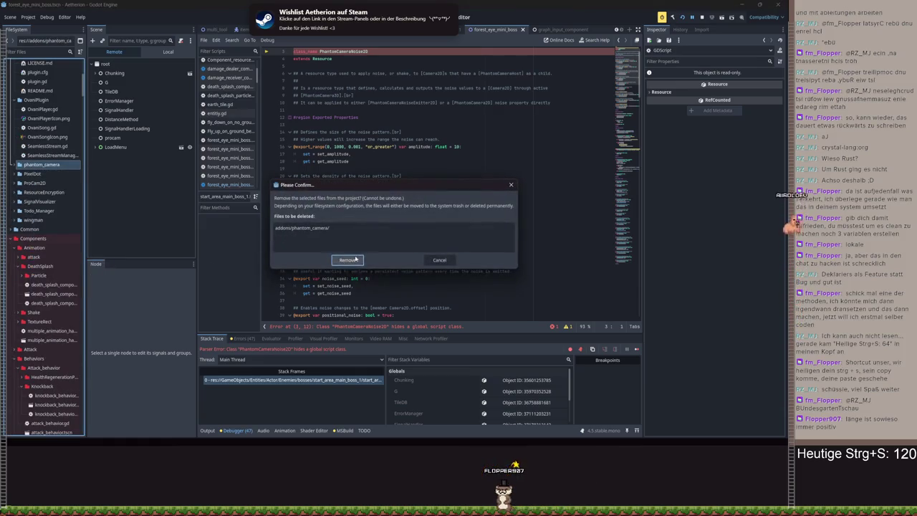
pyautogui.click(348, 259)
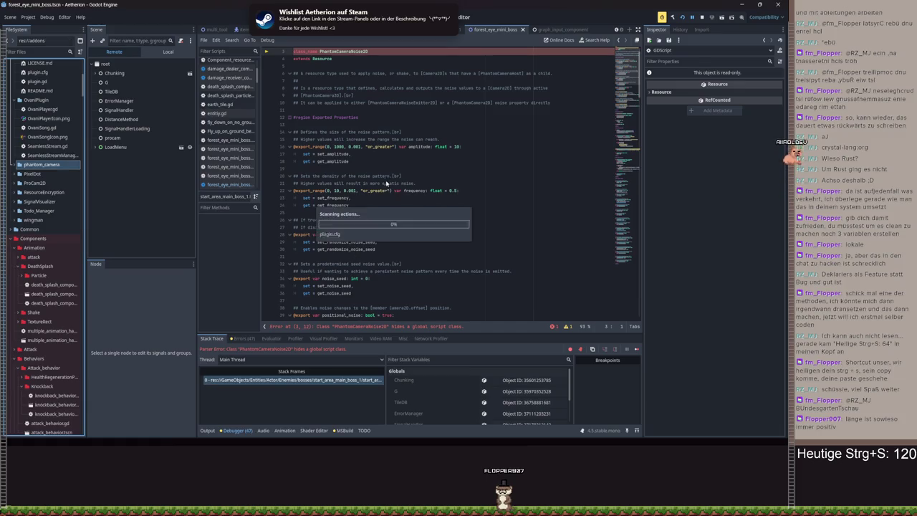
pyautogui.click(425, 134)
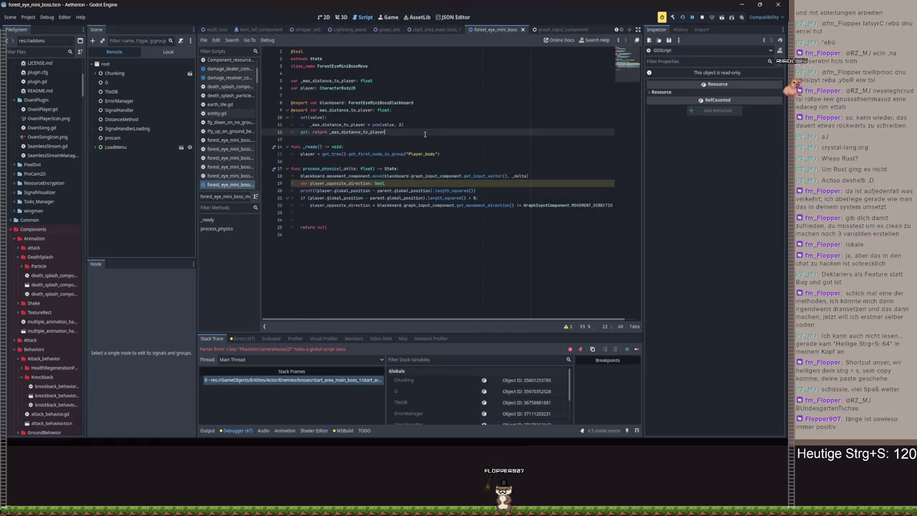
# Replace length_squared() with normalized().x in the line 21 if condition and save
pyautogui.moveTo(475, 190); pyautogui.dragTo(425, 190)
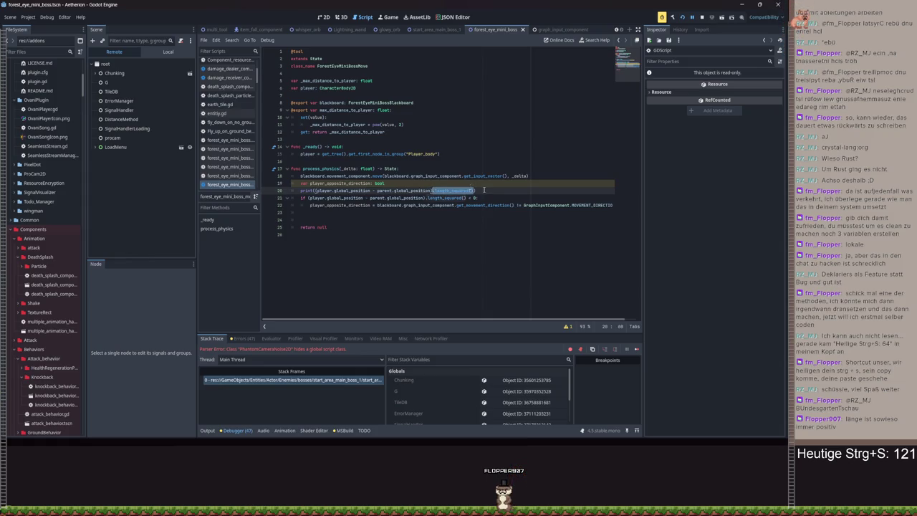
pyautogui.write(')')
pyautogui.click(465, 198)
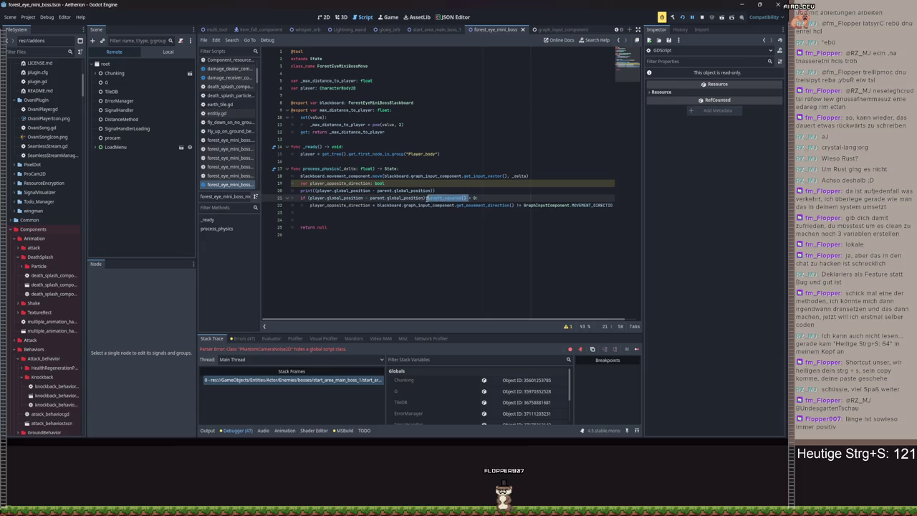
pyautogui.click(467, 183)
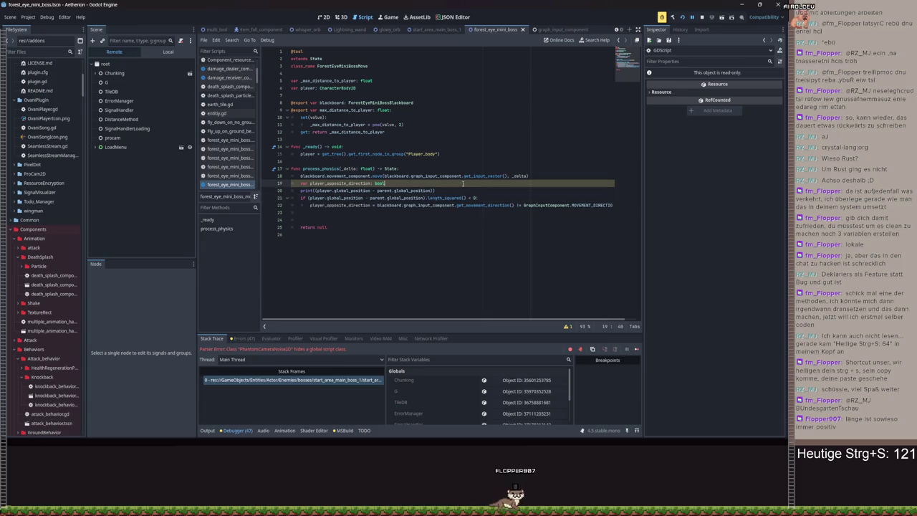
pyautogui.click(508, 167)
pyautogui.hotkey('ctrl', 'shift', 'f')
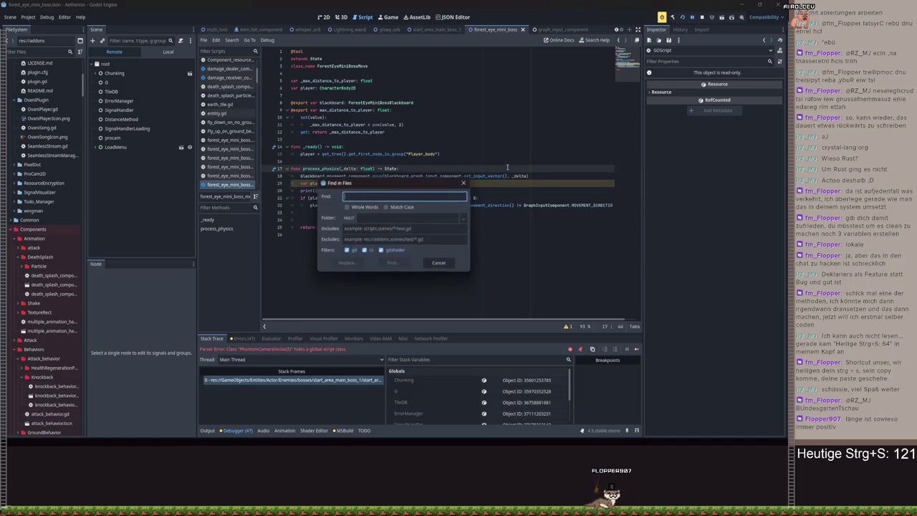
pyautogui.press('Escape')
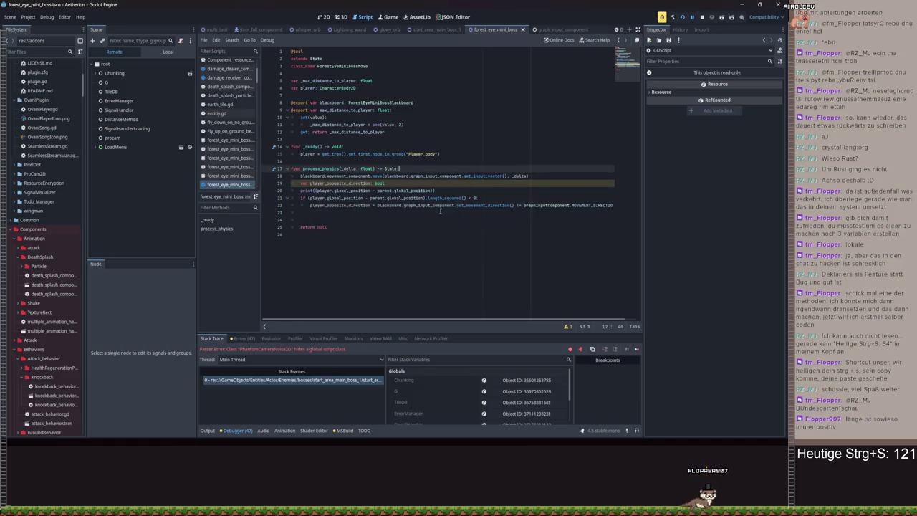
pyautogui.moveTo(466, 198); pyautogui.dragTo(427, 199)
pyautogui.write('norm')
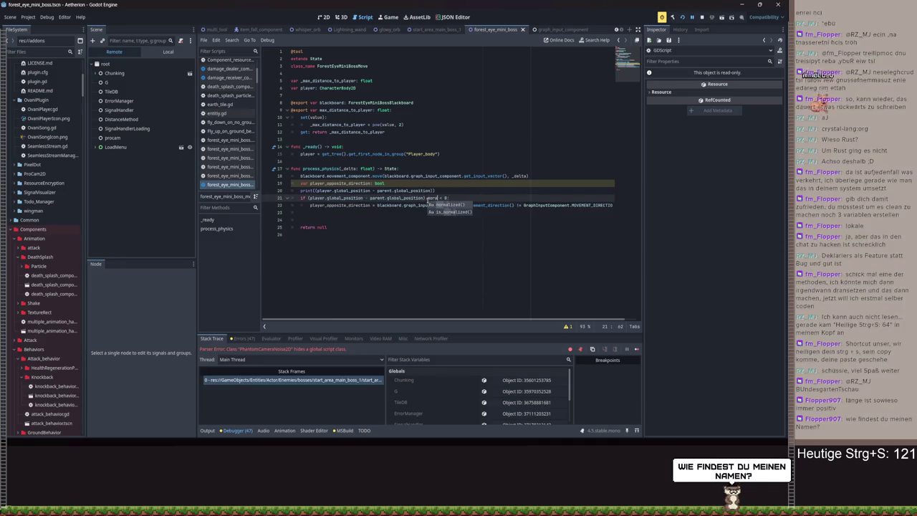
pyautogui.press('BackSpace')
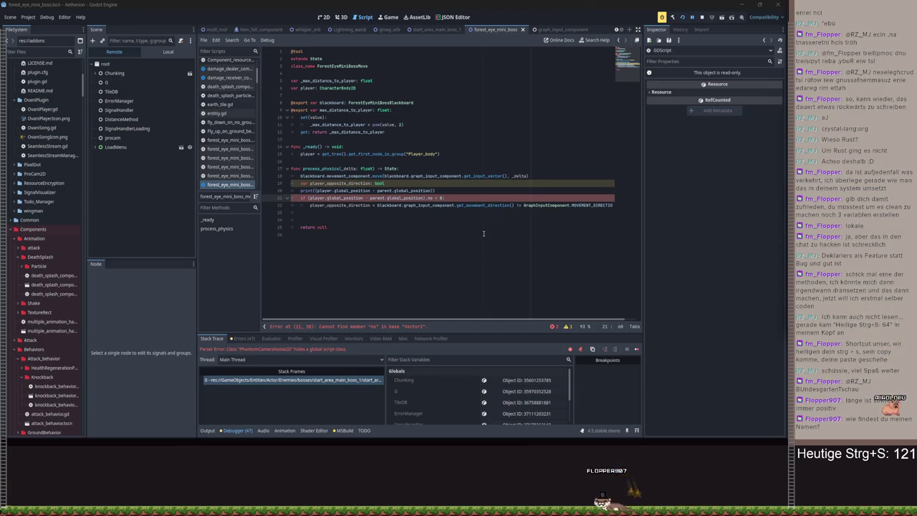
pyautogui.write('rmalized(')
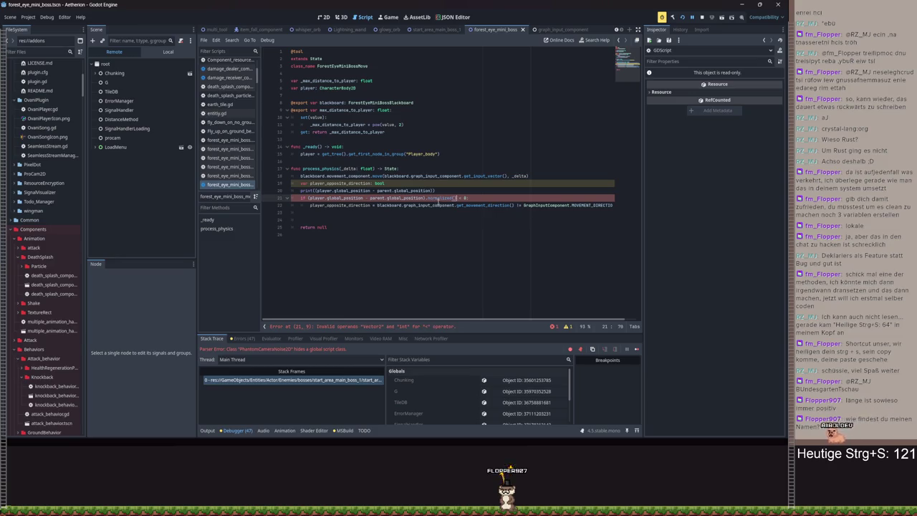
pyautogui.write('.x')
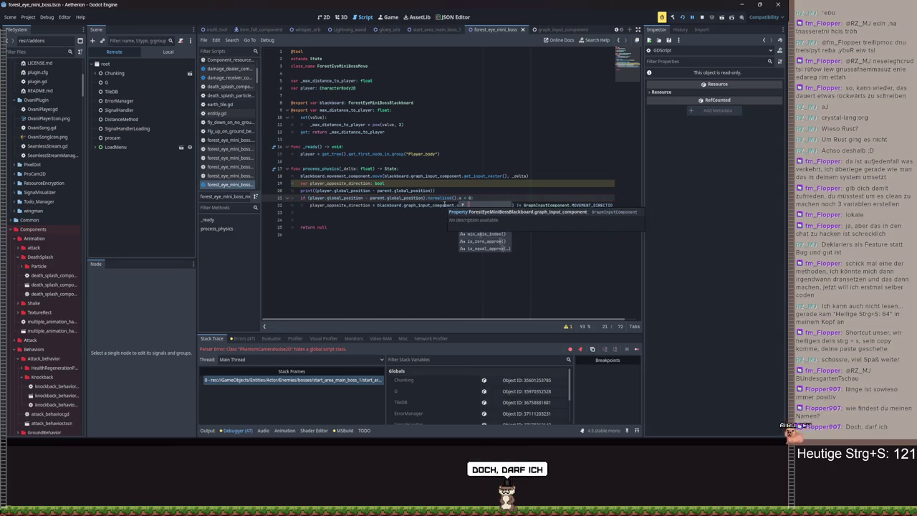
pyautogui.hotkey('ctrl', 's')
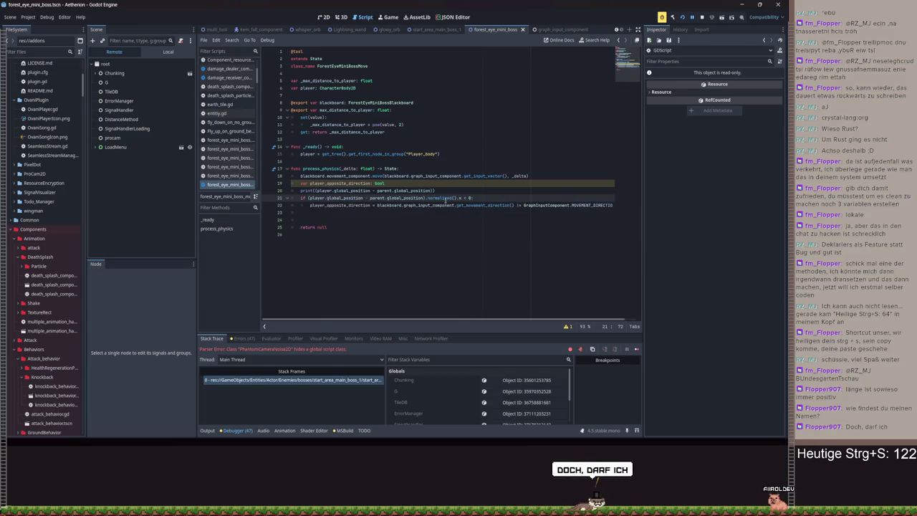
# Make the line 20 print output the offset's .normalized().x, save, and run the game
pyautogui.moveTo(461, 197); pyautogui.dragTo(308, 198)
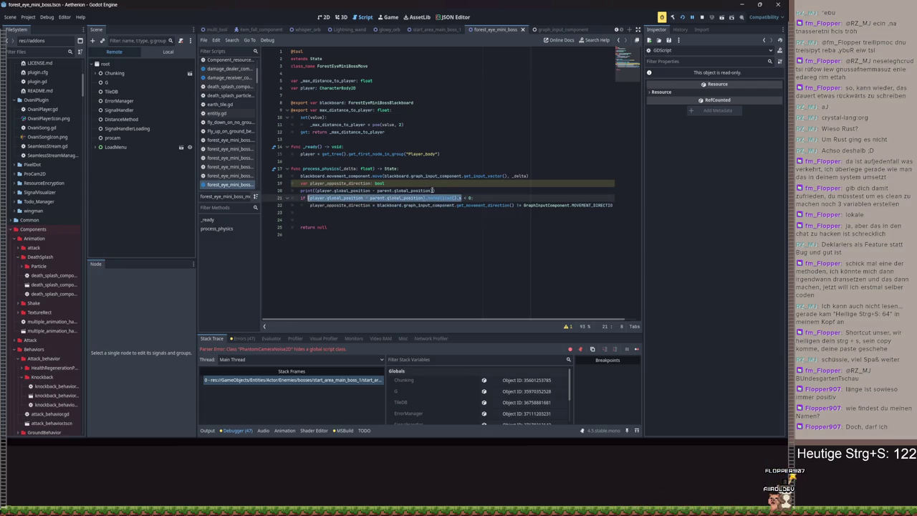
pyautogui.click(431, 190)
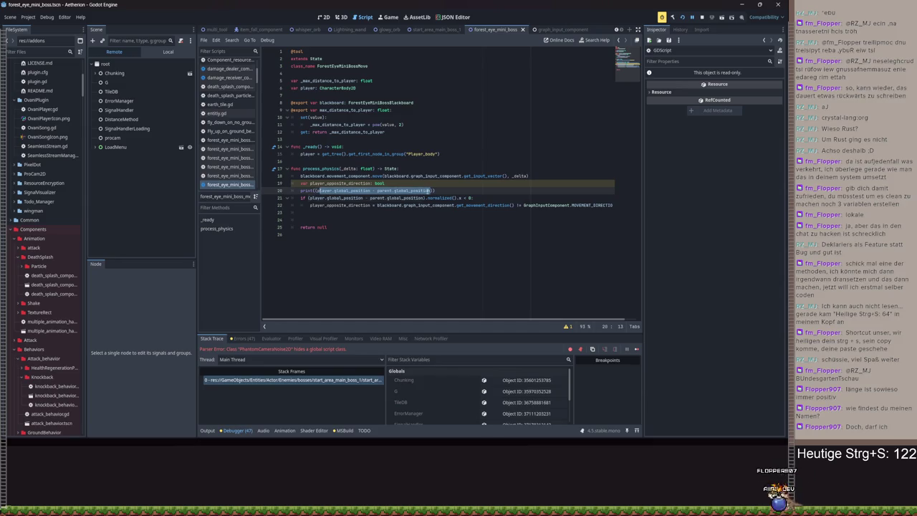
pyautogui.moveTo(430, 190)
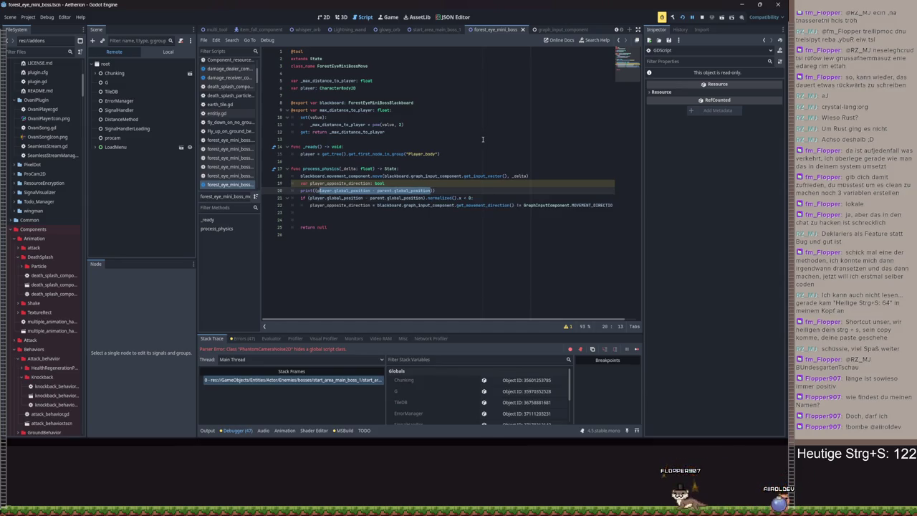
pyautogui.write('(.normalized().x')
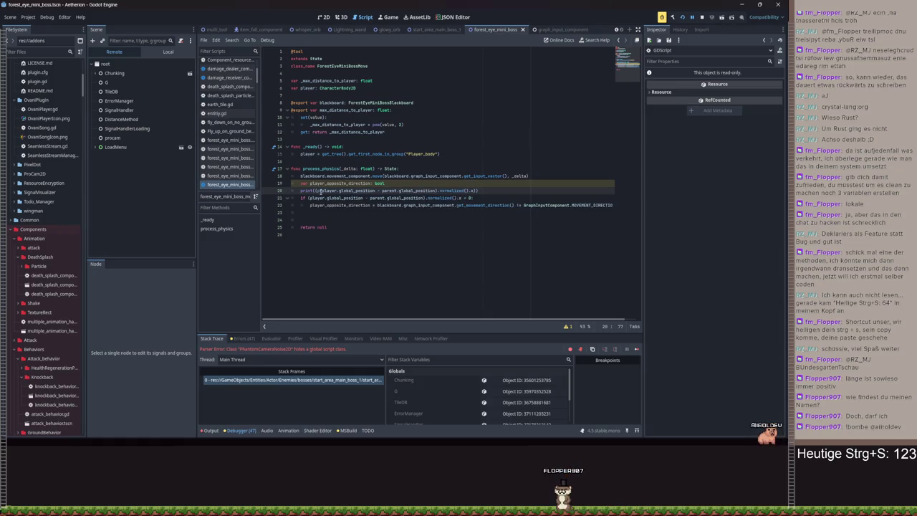
pyautogui.press('BackSpace')
pyautogui.hotkey('ctrl', 's')
pyautogui.click(683, 18)
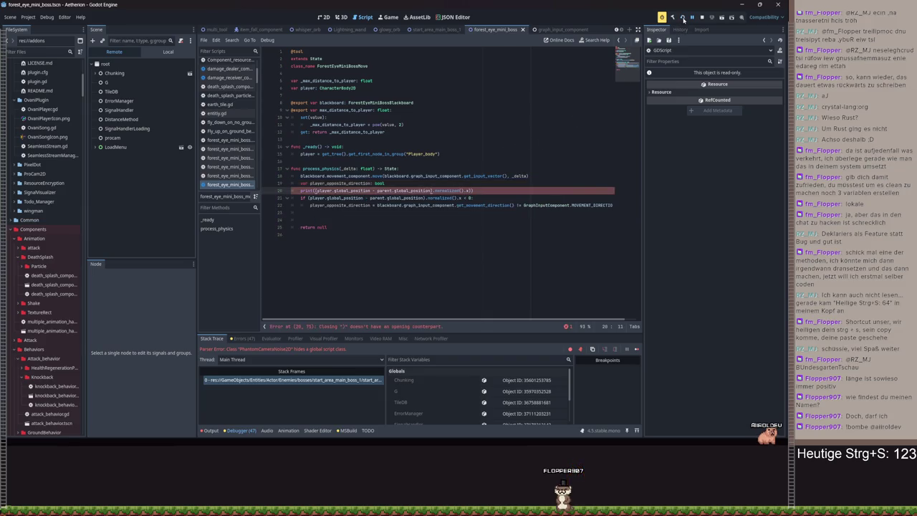
# Dismiss the build error, run the game again, and load the third save slot
pyautogui.click(553, 100)
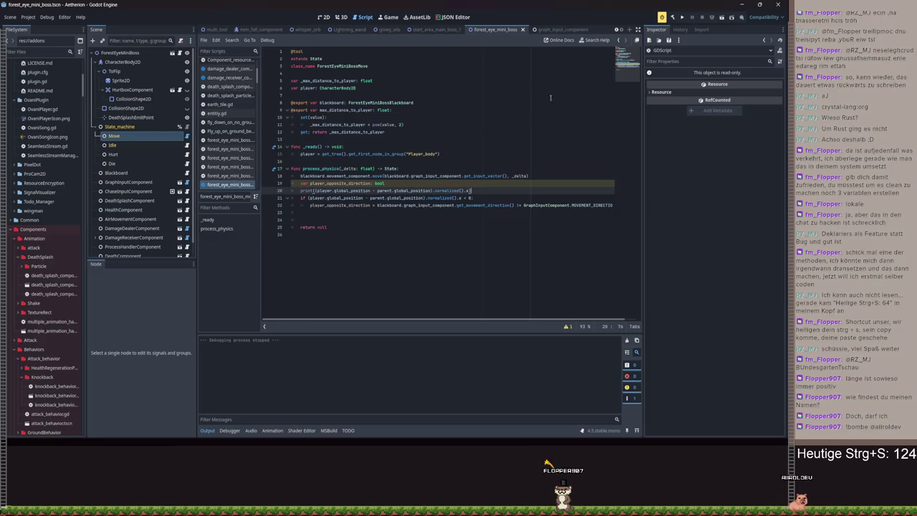
pyautogui.click(681, 18)
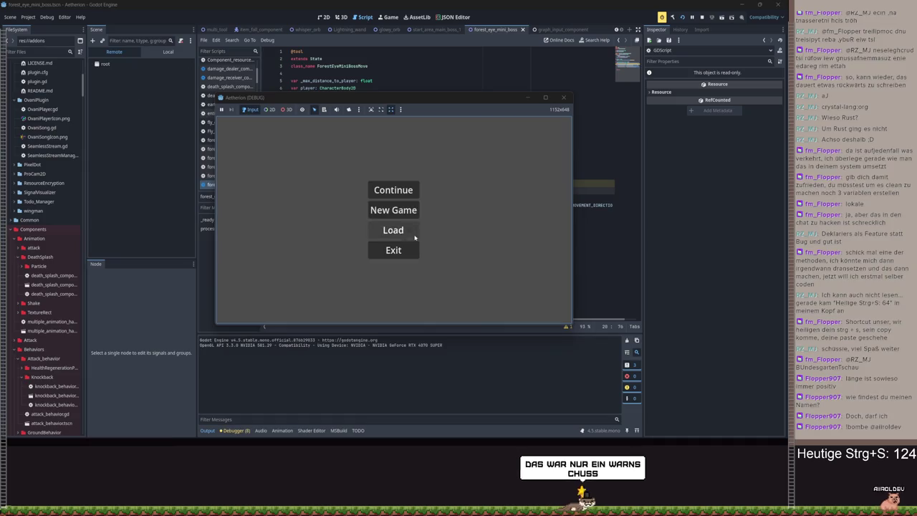
pyautogui.click(401, 210)
pyautogui.click(504, 199)
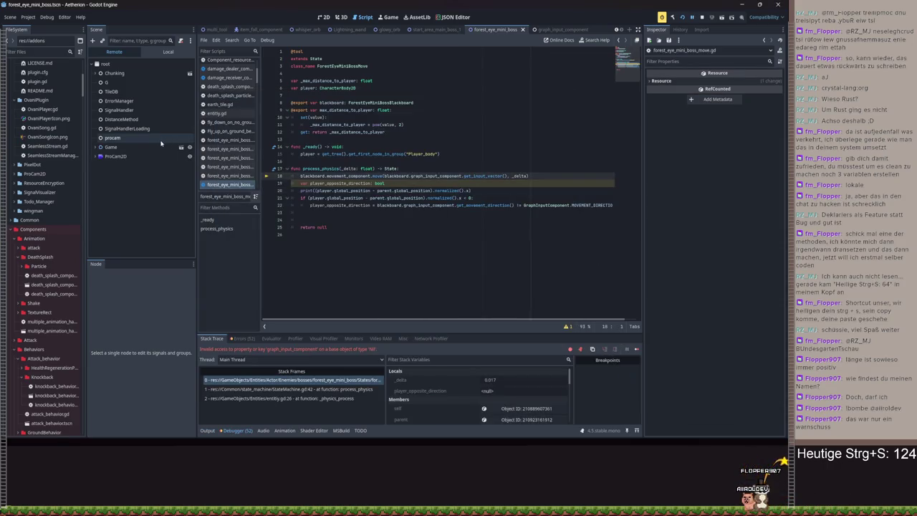
# In the Local scene tree, assign the Blackboard node to the Move state's Blackboard export and relaunch
pyautogui.click(168, 51)
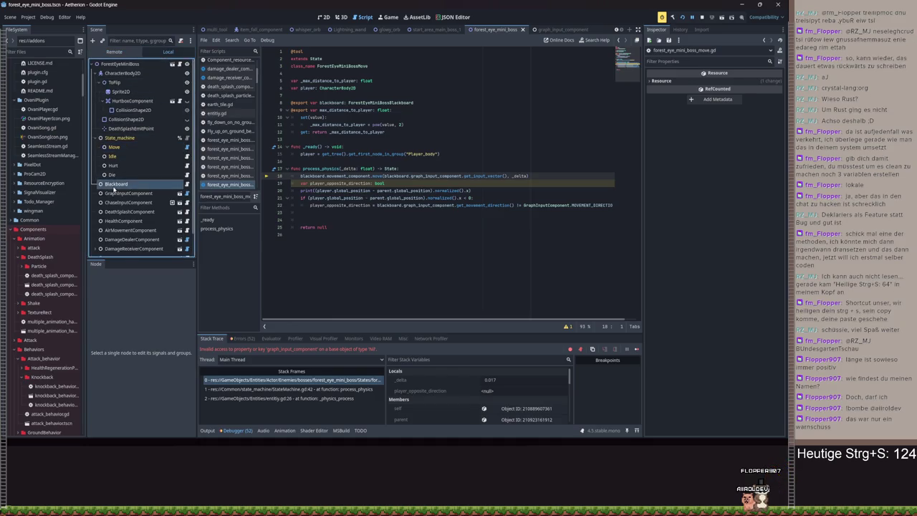
pyautogui.click(114, 186)
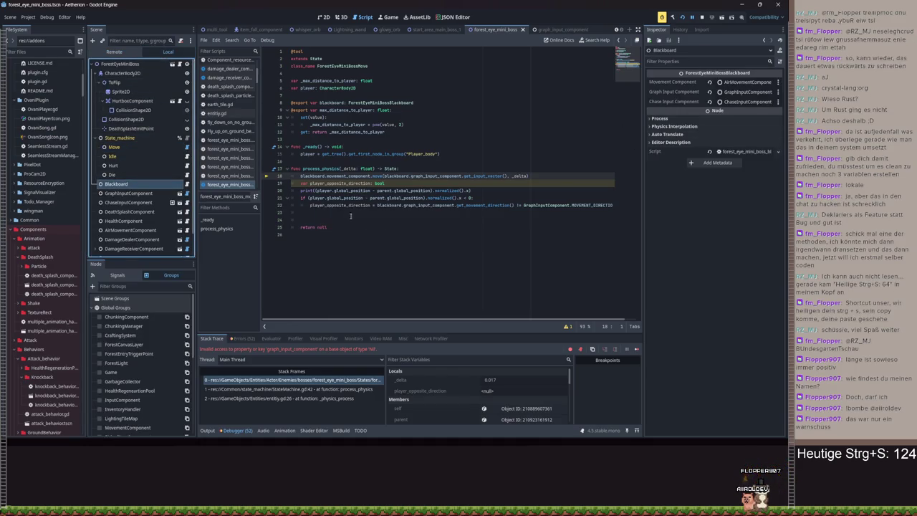
pyautogui.click(114, 147)
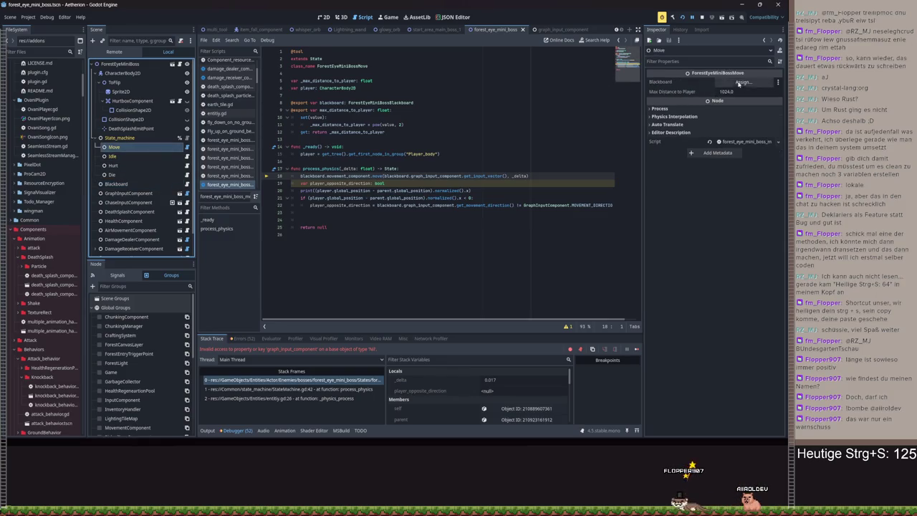
pyautogui.click(743, 82)
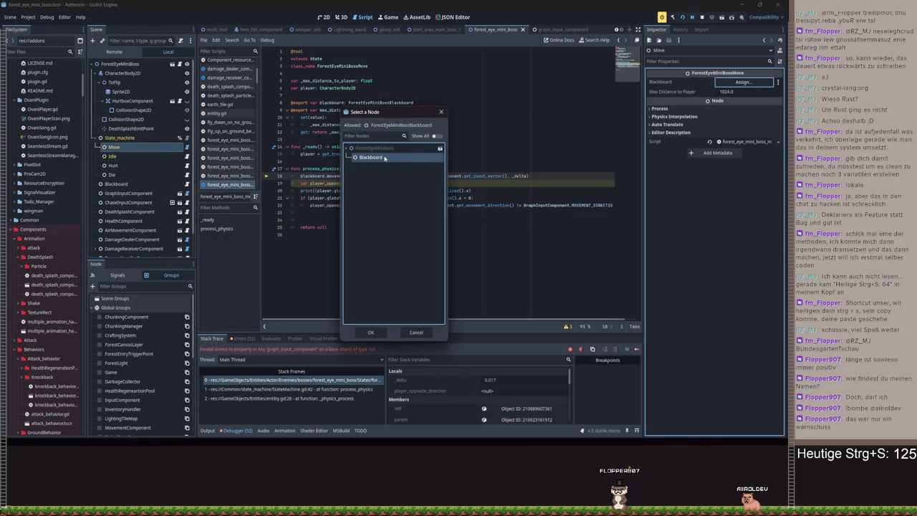
pyautogui.doubleClick(385, 158)
pyautogui.click(682, 18)
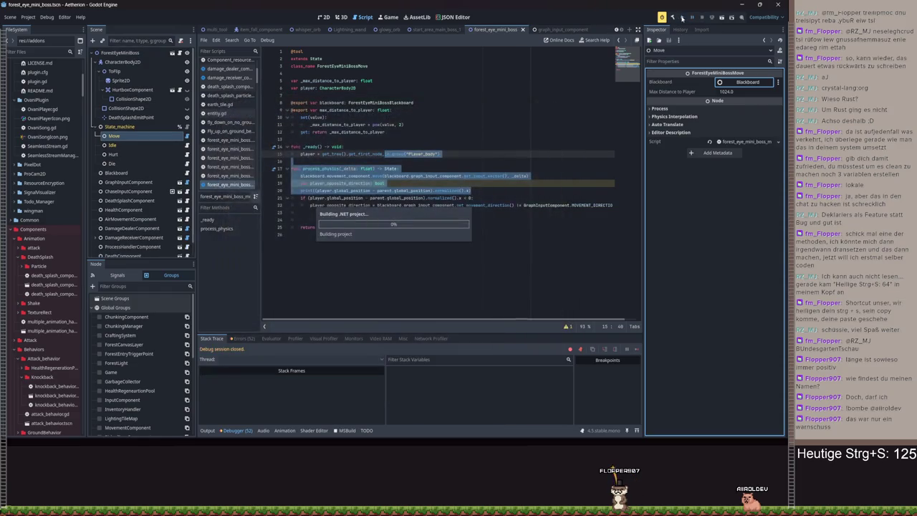
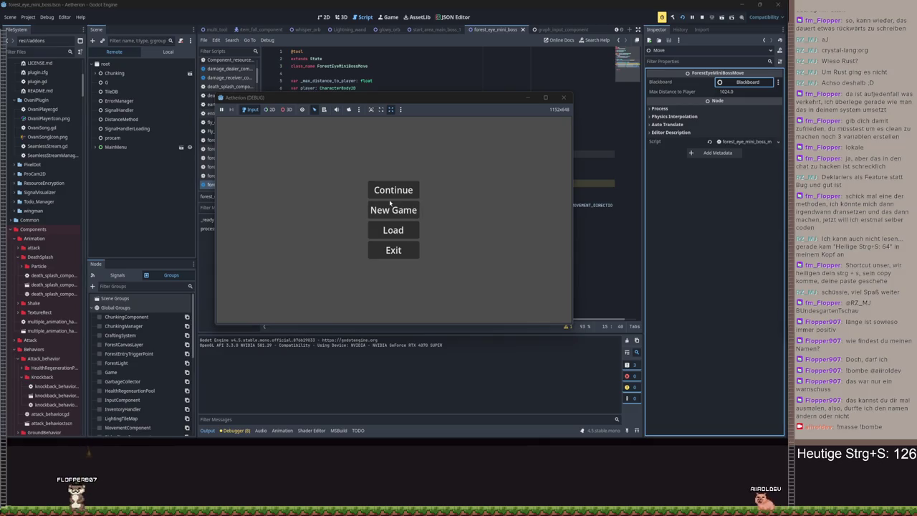
# Start a new game from save slot Spielstand 3 and walk the player right, left, then right
pyautogui.click(391, 207)
pyautogui.click(527, 210)
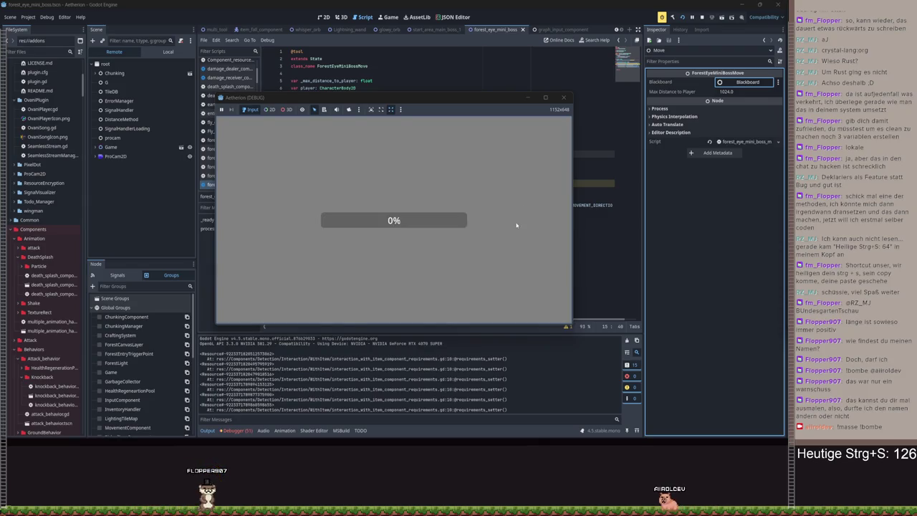
pyautogui.press('d')
pyautogui.press('a')
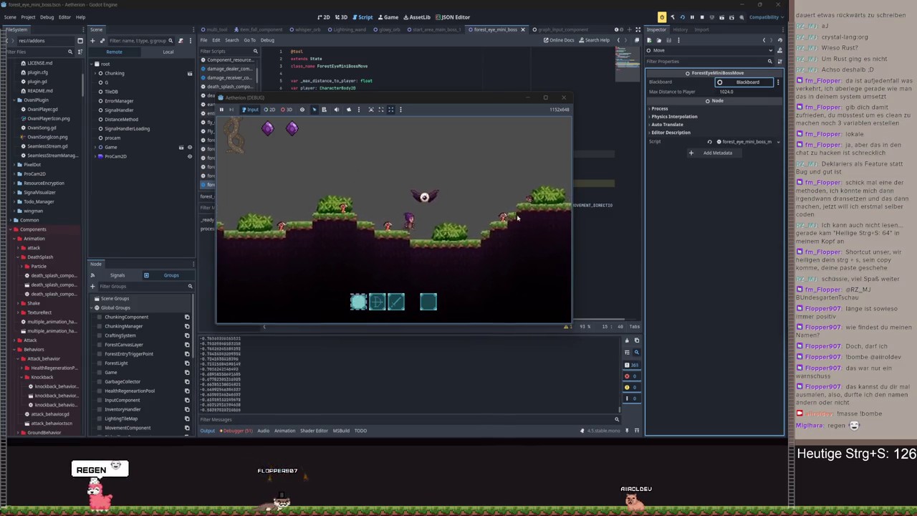
pyautogui.press('d')
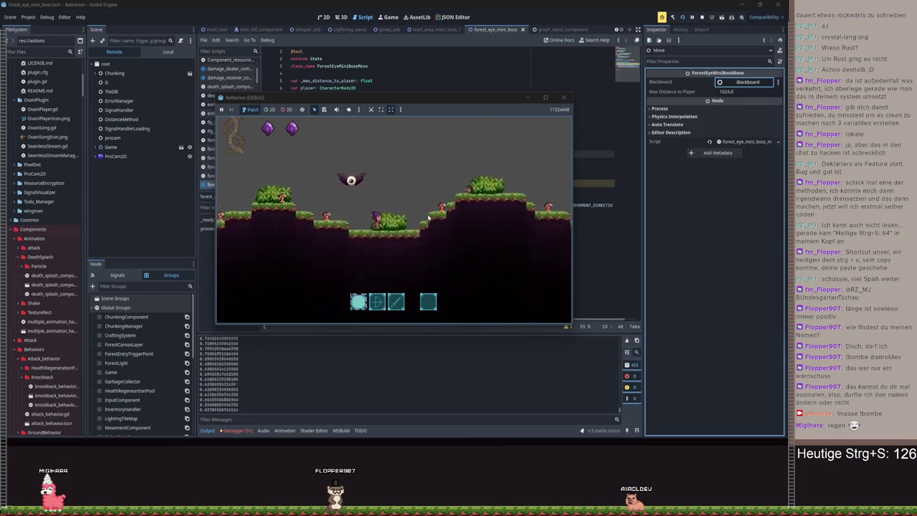
# Pause and close the running game, returning to the Move state script
pyautogui.press('Escape')
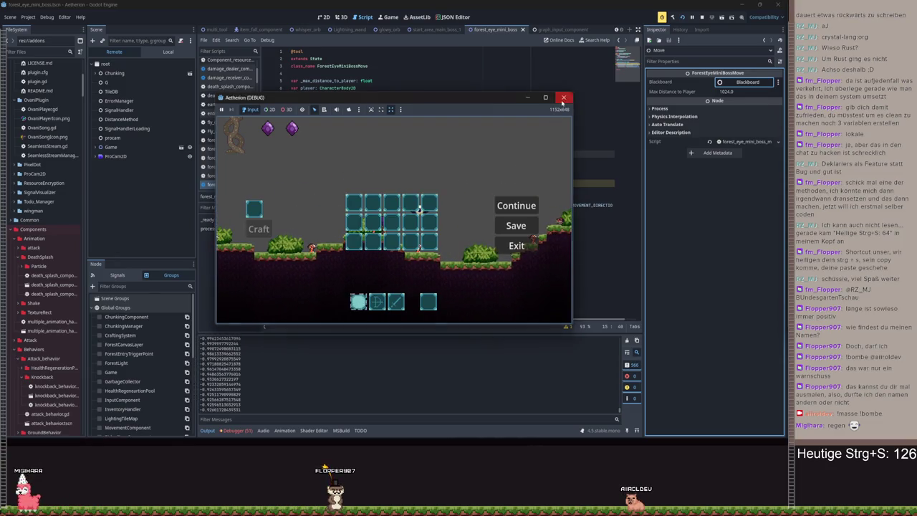
pyautogui.click(564, 98)
pyautogui.click(418, 176)
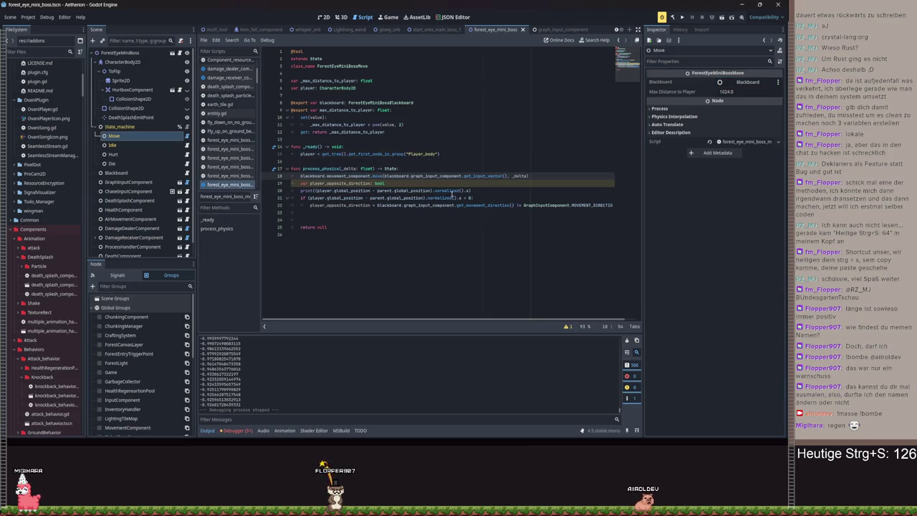
# Remove .normalized() from the line 20 print so it logs the raw x offset, save, and run
pyautogui.moveTo(450, 190)
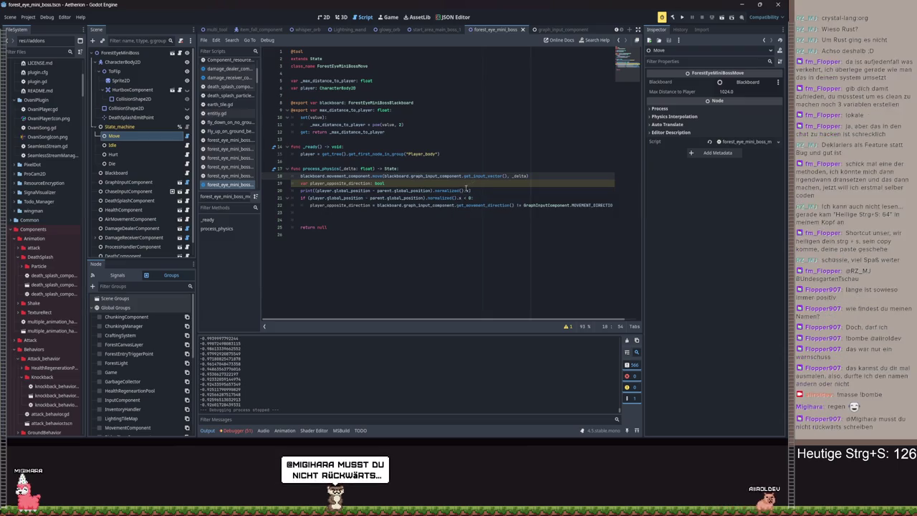
pyautogui.click(464, 190)
pyautogui.moveTo(464, 190); pyautogui.dragTo(431, 191)
pyautogui.press('BackSpace')
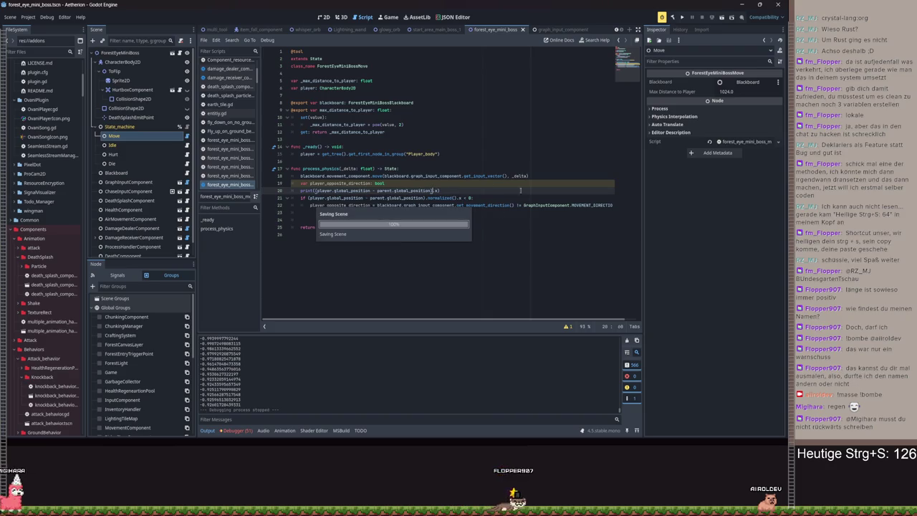
pyautogui.hotkey('ctrl', 's')
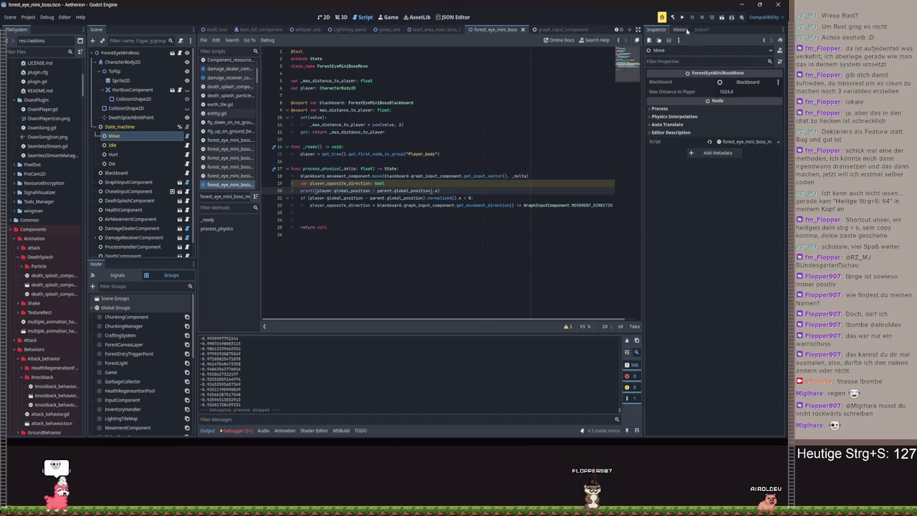
pyautogui.click(682, 18)
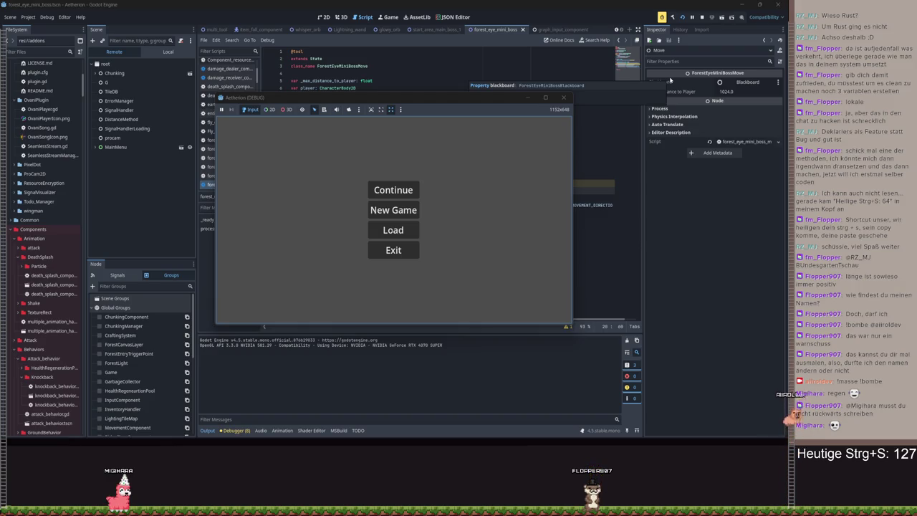
# Start a new game from Spielstand 3 and walk and jump right past the eye boss
pyautogui.click(415, 212)
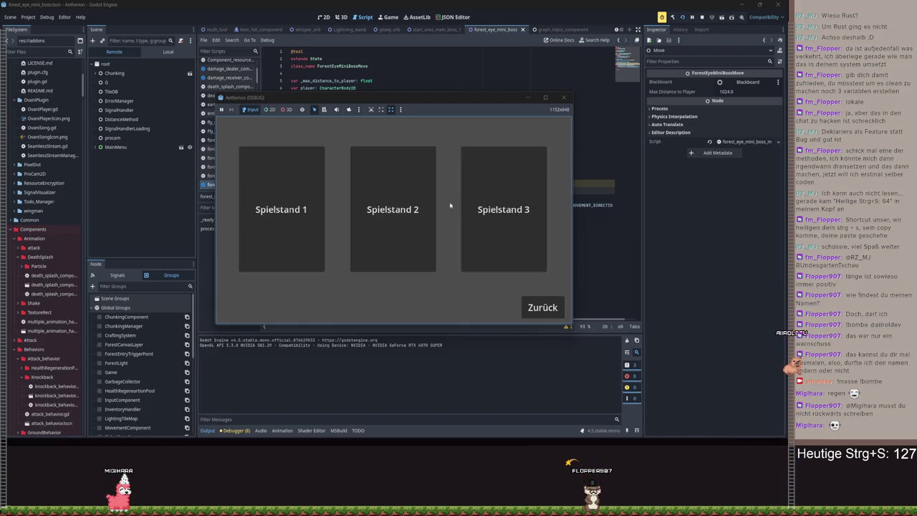
pyautogui.click(536, 193)
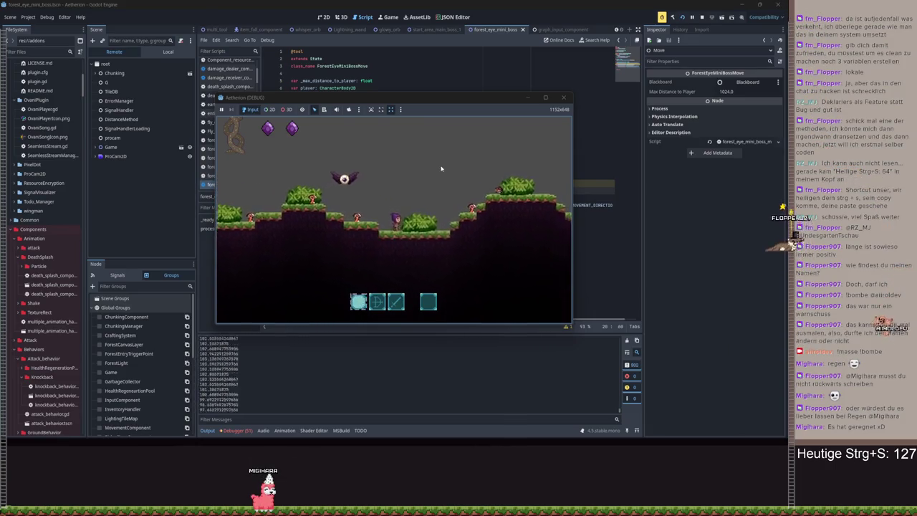
pyautogui.press('d')
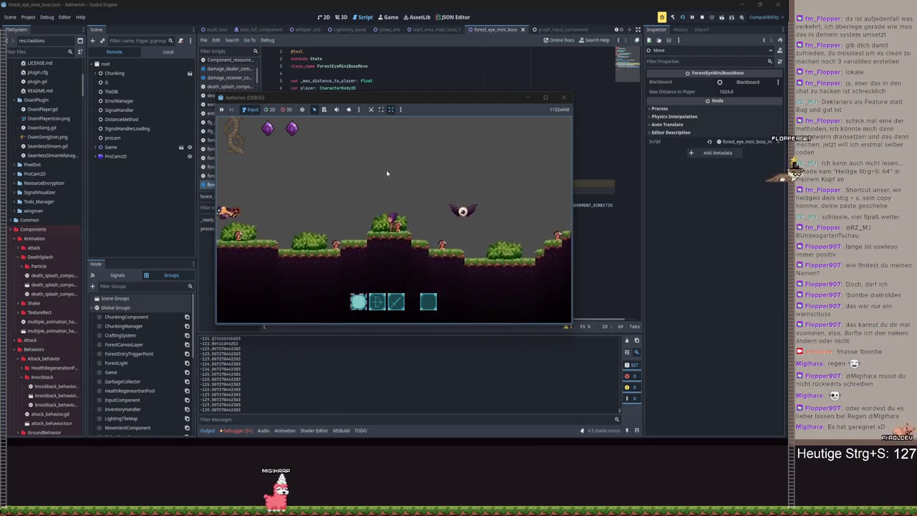
pyautogui.press('d')
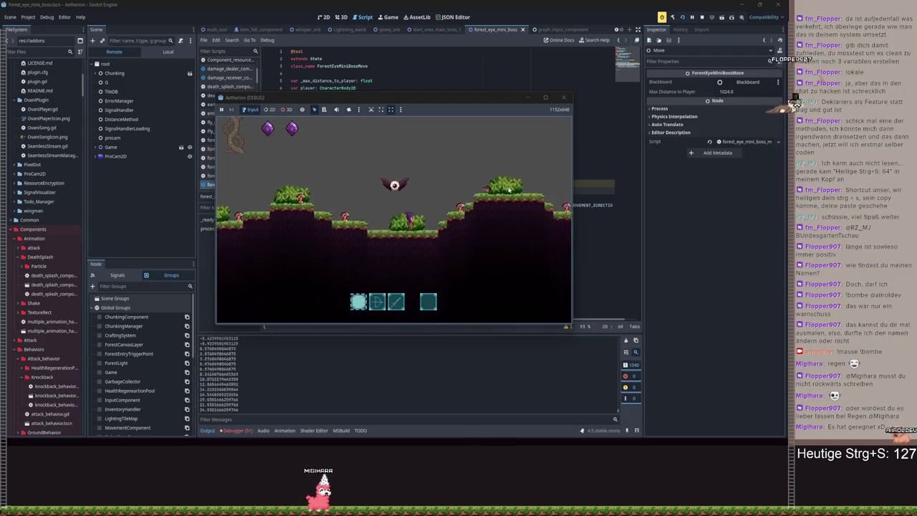
pyautogui.press('d')
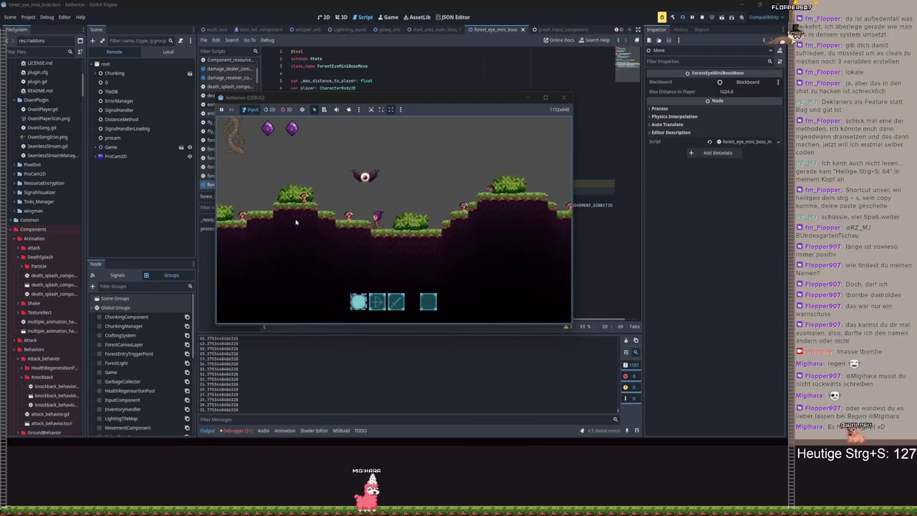
pyautogui.press('space')
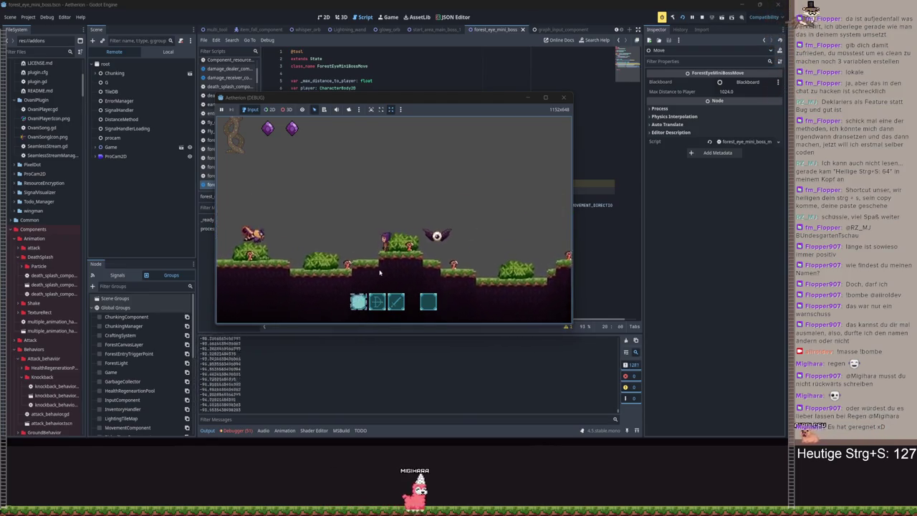
pyautogui.press('space')
pyautogui.press('d')
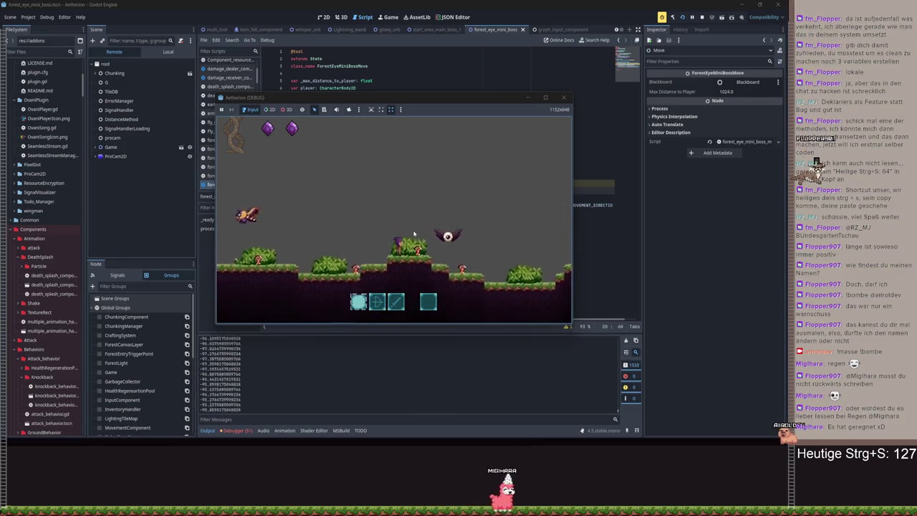
# Quit the game and set a breakpoint on line 22's direction assignment
pyautogui.press('Escape')
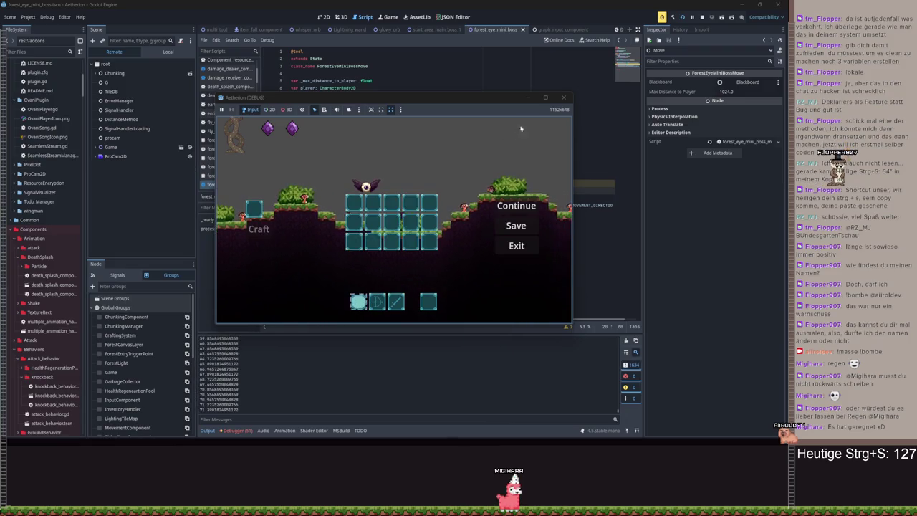
pyautogui.press('F8')
pyautogui.click(299, 206)
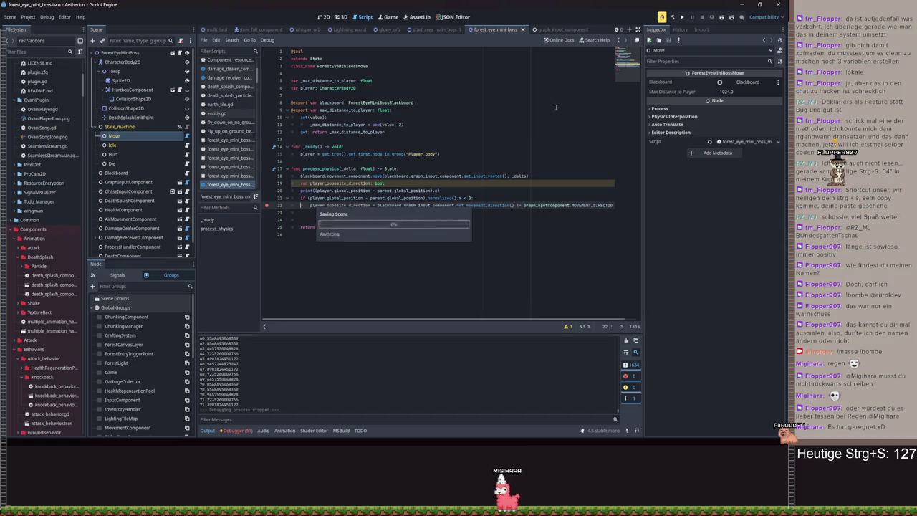
# Save, rerun into Spielstand 3 until the line-22 breakpoint halts, and select line 22's direction expression
pyautogui.hotkey('ctrl', 's')
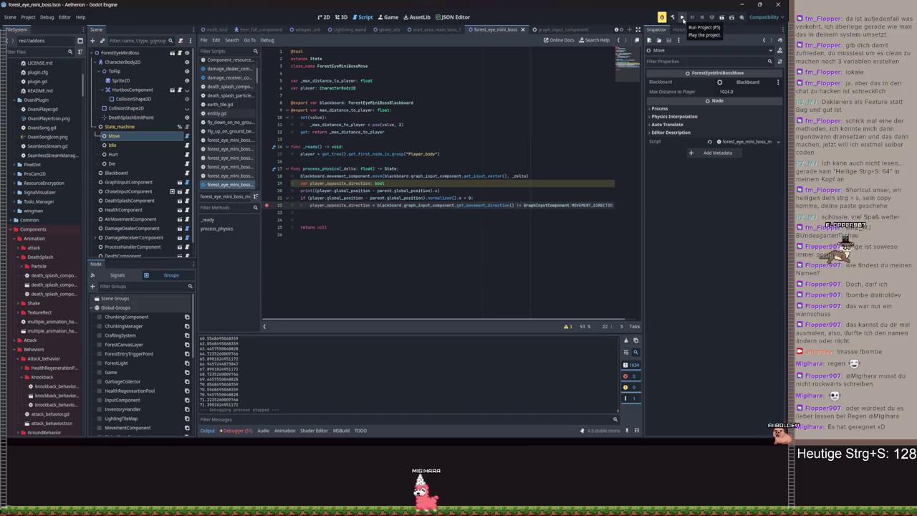
pyautogui.click(683, 18)
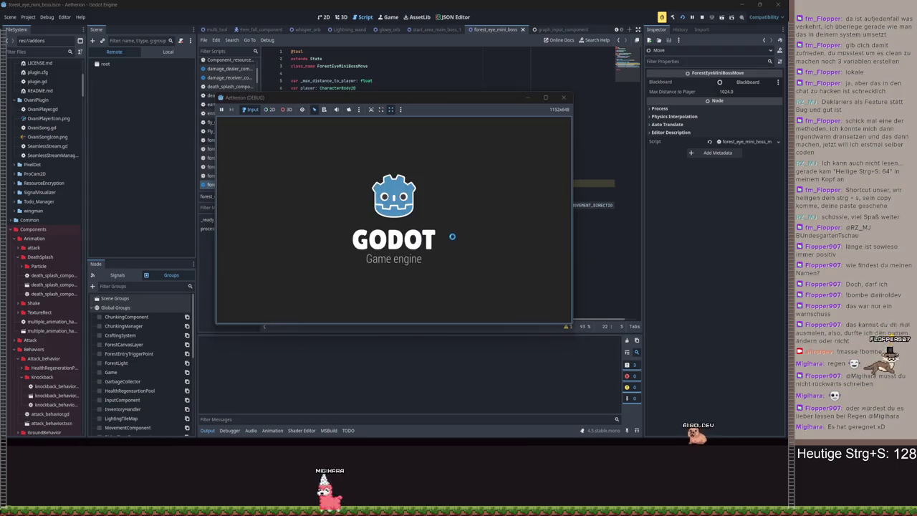
pyautogui.click(412, 211)
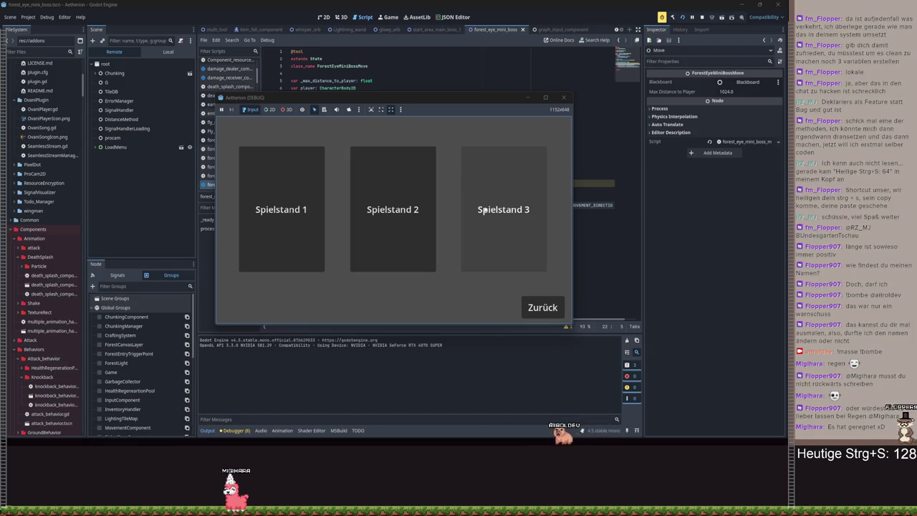
pyautogui.click(484, 211)
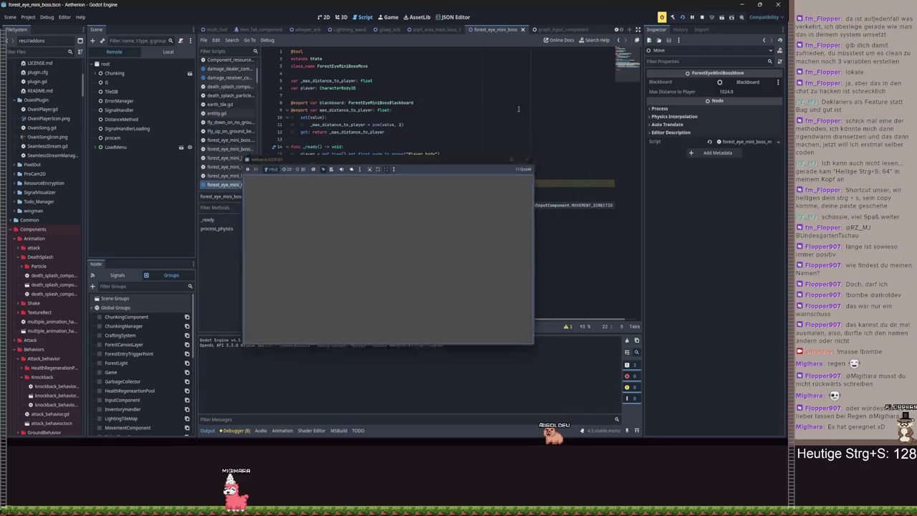
pyautogui.moveTo(438, 205); pyautogui.dragTo(640, 203)
pyautogui.click(484, 199)
# Insert a print above line 22 showing whether movement direction is not LEFT, save, and relaunch
pyautogui.press('Return')
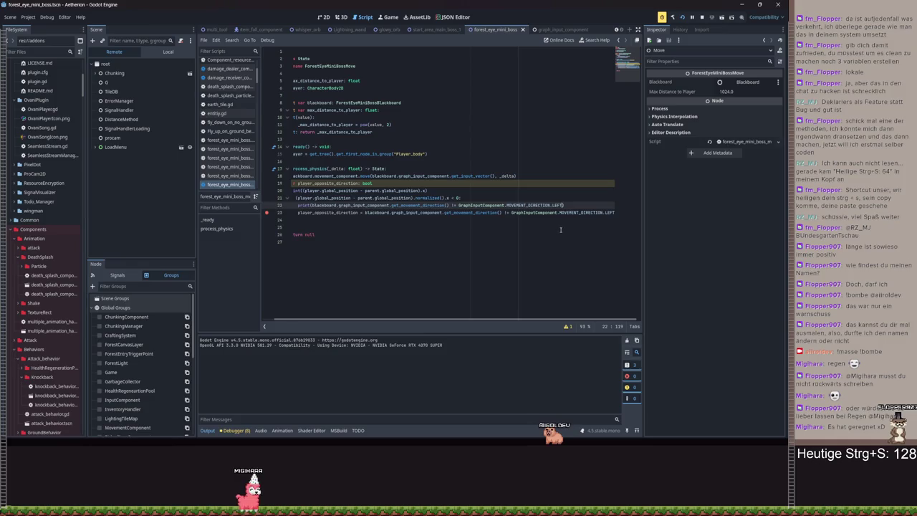
pyautogui.write(')')
pyautogui.hotkey('ctrl', 's')
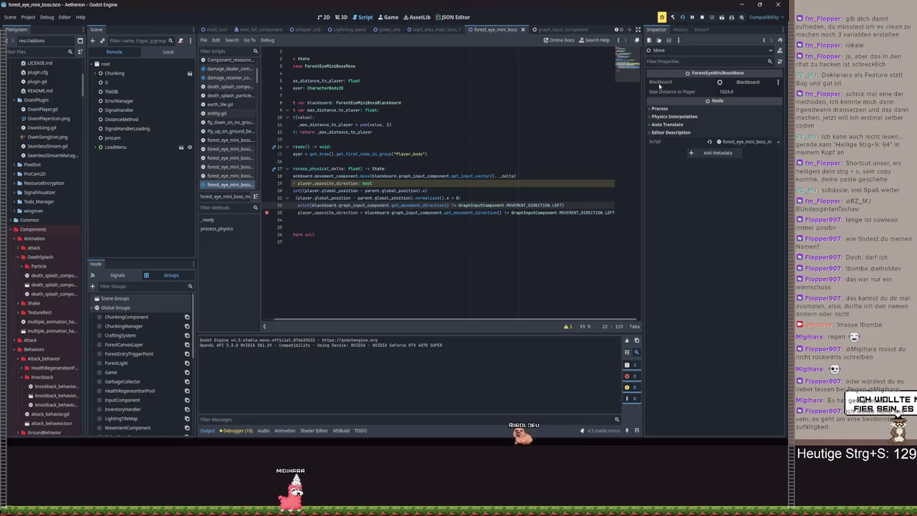
pyautogui.click(390, 304)
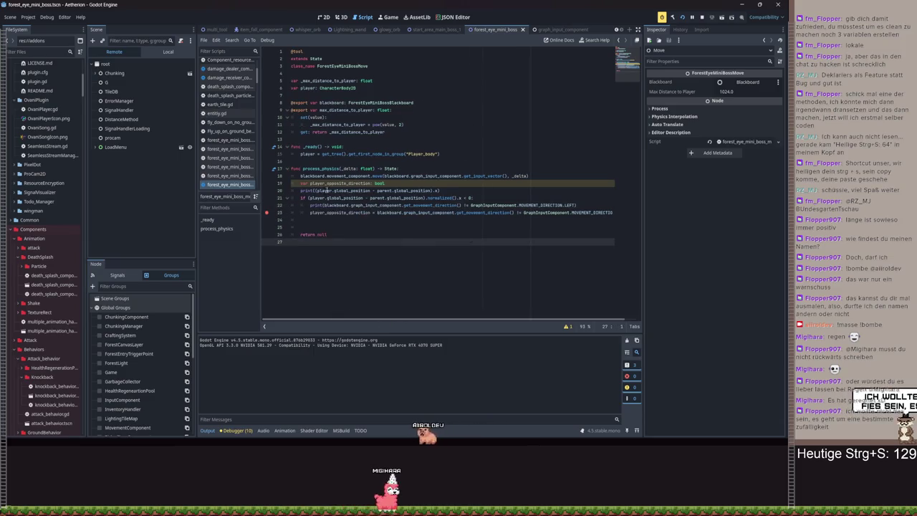
pyautogui.hotkey('ctrl', 's')
pyautogui.press('F5')
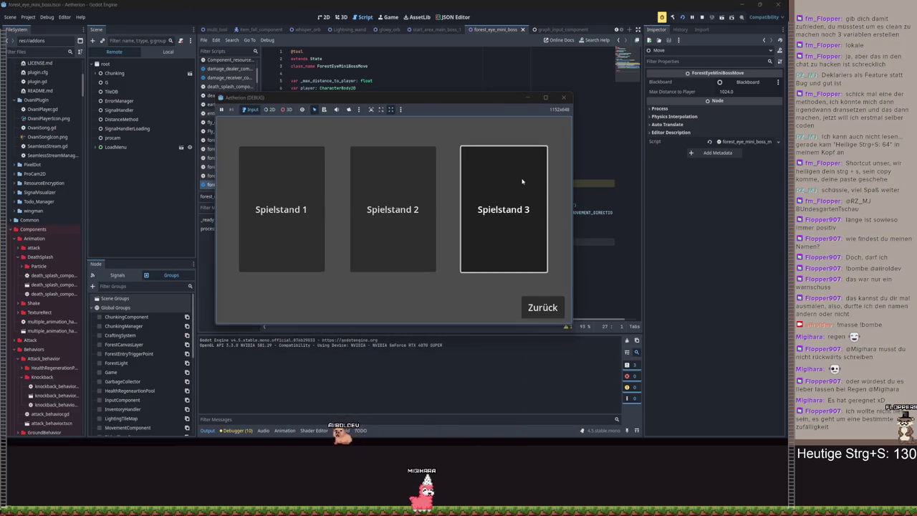
# Load Spielstand 3, walk right, then pause and minimize the game to reveal the script
pyautogui.click(529, 183)
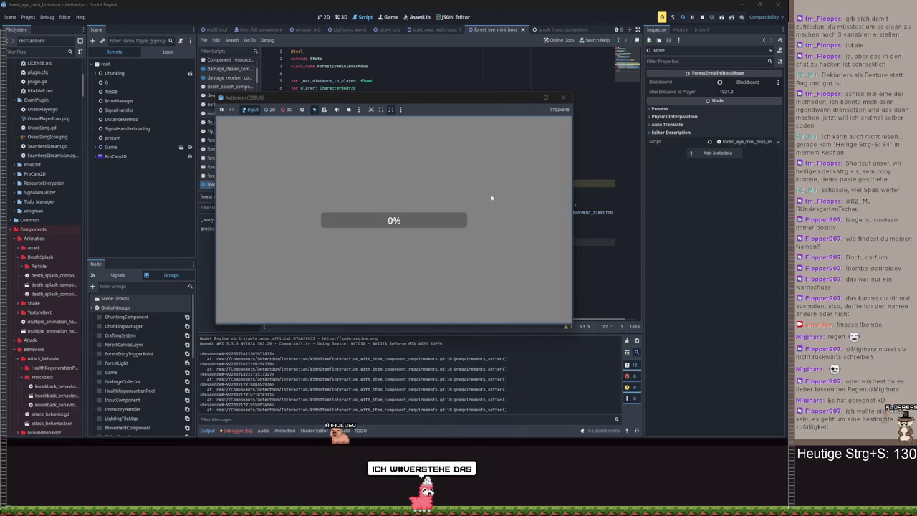
pyautogui.press('d')
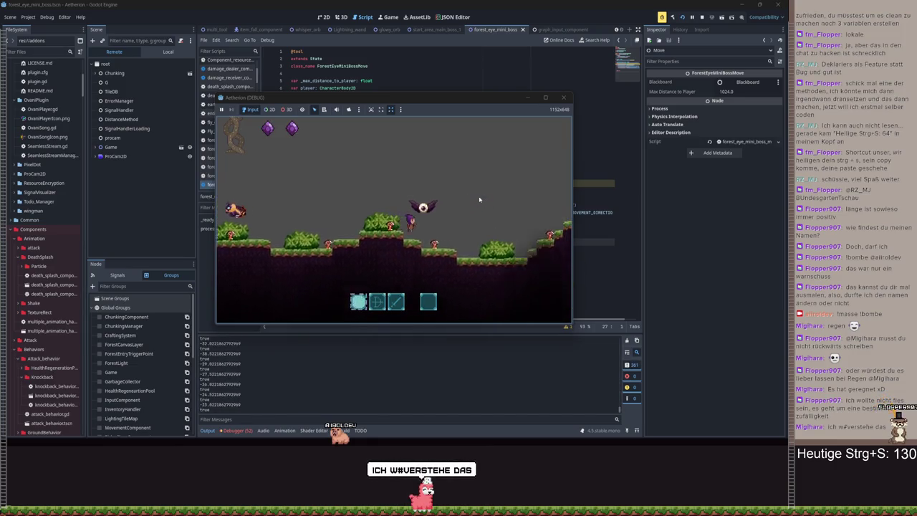
pyautogui.press('d')
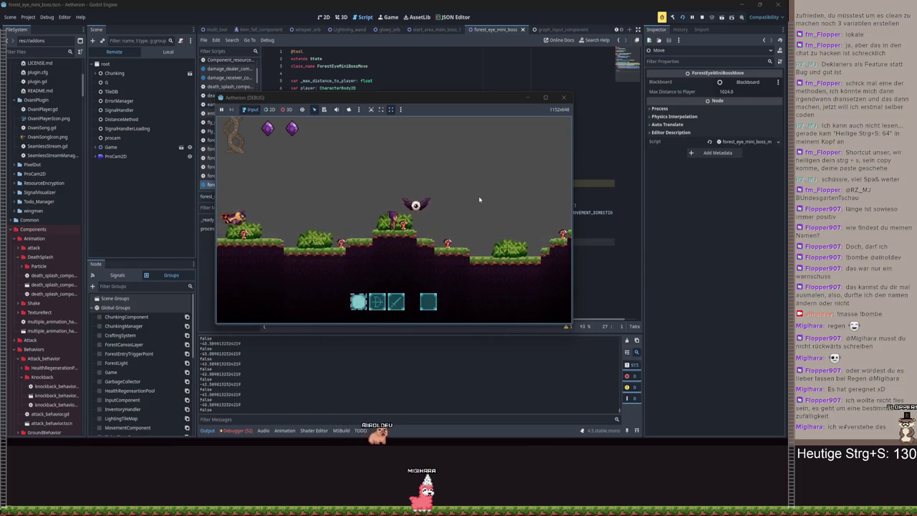
pyautogui.press('Escape')
pyautogui.click(528, 97)
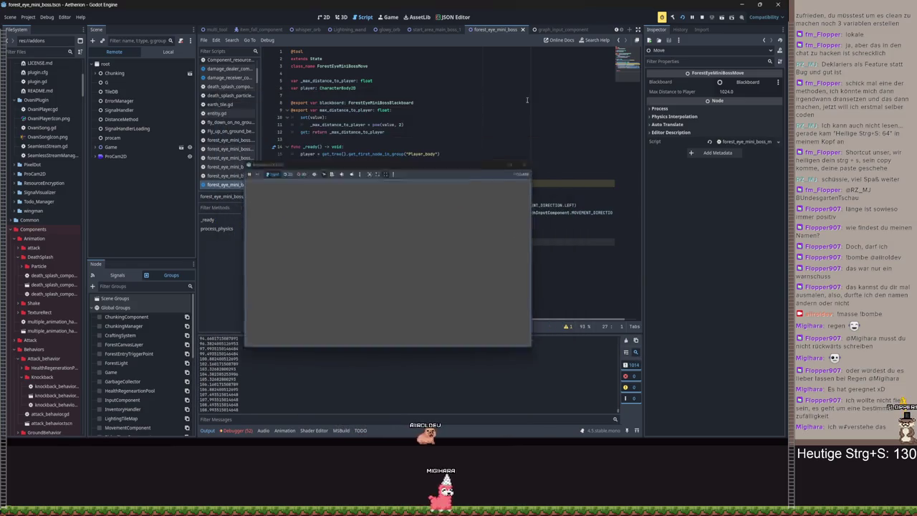
# Add an else: branch below the if and paste the player_opposite_direction name under it
pyautogui.click(324, 222)
pyautogui.write('else:')
pyautogui.press('Return')
pyautogui.doubleClick(317, 214)
pyautogui.hotkey('ctrl', 'c')
pyautogui.click(373, 227)
pyautogui.hotkey('ctrl', 'v')
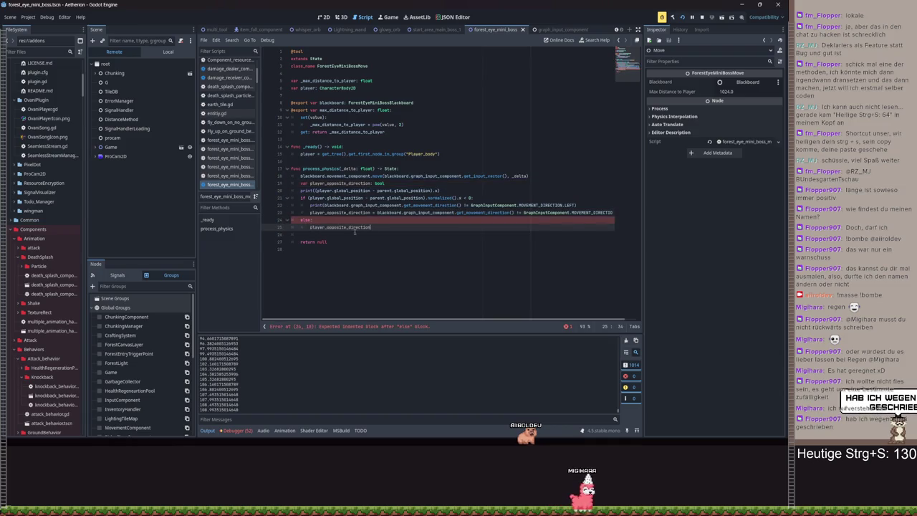
# Copy line 23's assignment under else and remove its extra indentation
pyautogui.click(374, 213)
pyautogui.hotkey('ctrl', 'c')
pyautogui.click(319, 227)
pyautogui.hotkey('ctrl', 'v')
pyautogui.click(320, 227)
pyautogui.press('BackSpace')
pyautogui.press('BackSpace')
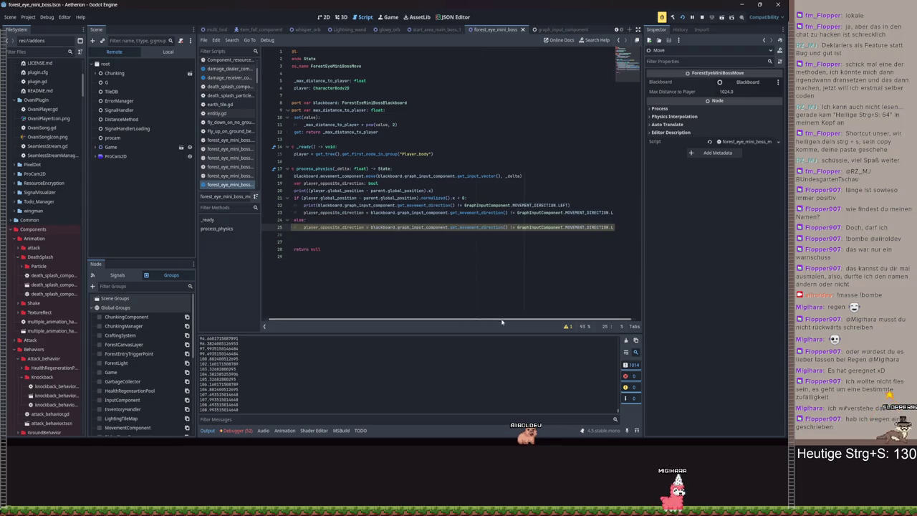
# Change LEFT to RIGHT in the else assignment, save, and launch the game with F5
pyautogui.hscroll(1, 608, 235)
pyautogui.write('IGHT')
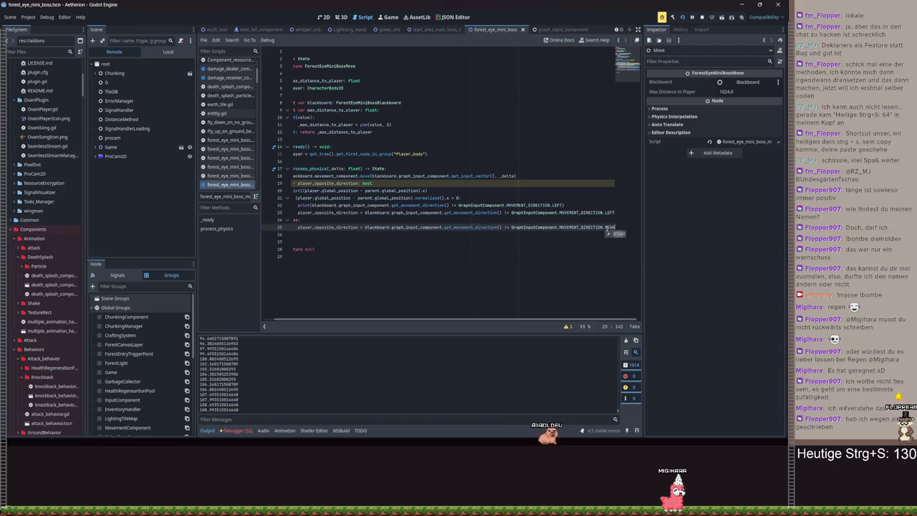
pyautogui.hotkey('ctrl', 's')
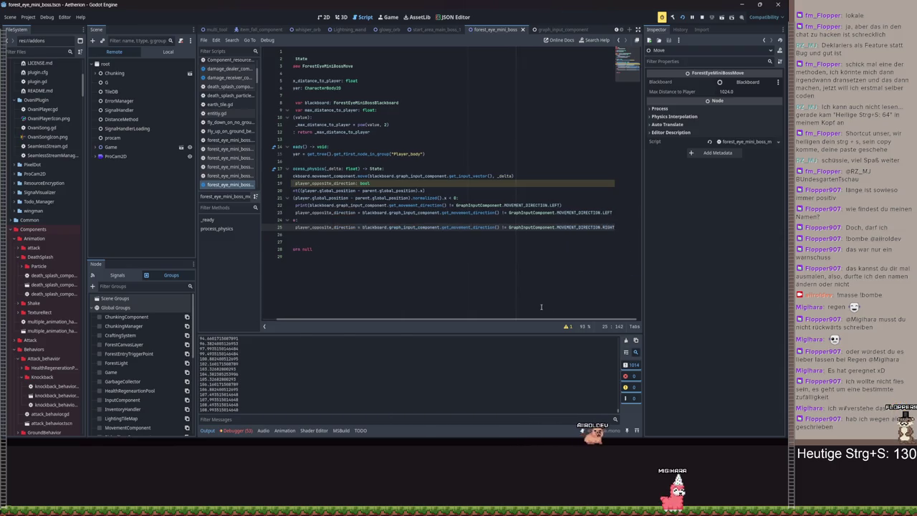
pyautogui.hscroll(-1, 528, 315)
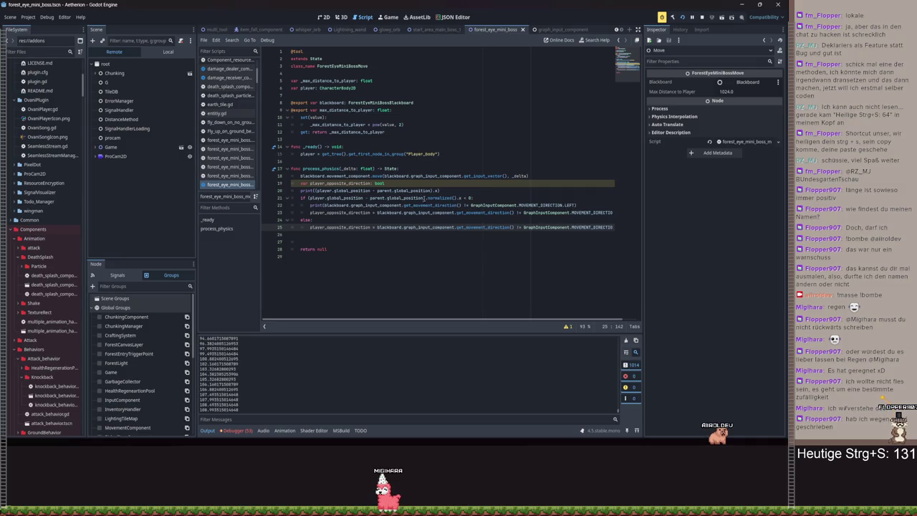
pyautogui.press('F5')
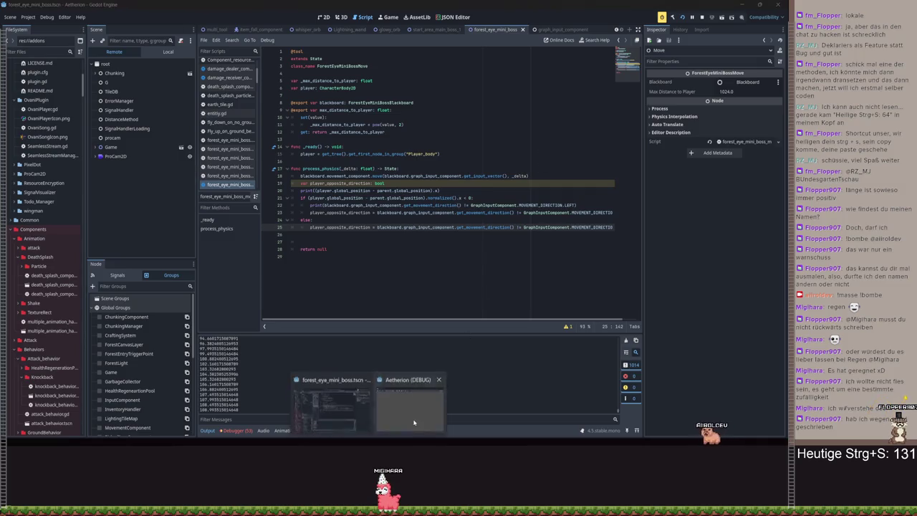
pyautogui.press('a')
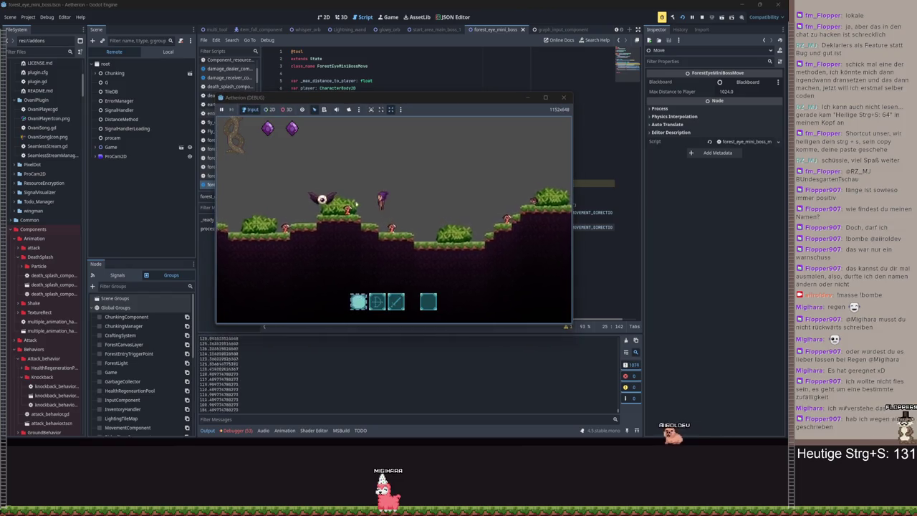
pyautogui.press('d')
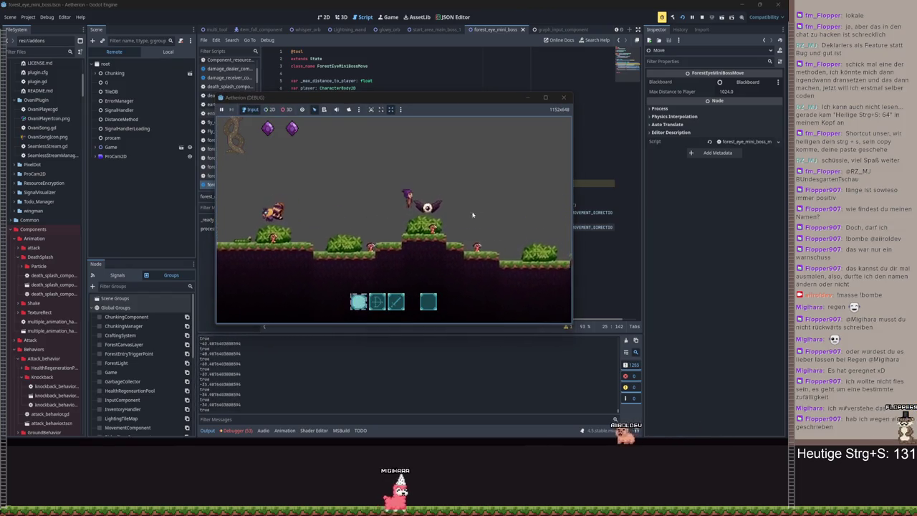
pyautogui.press('Escape')
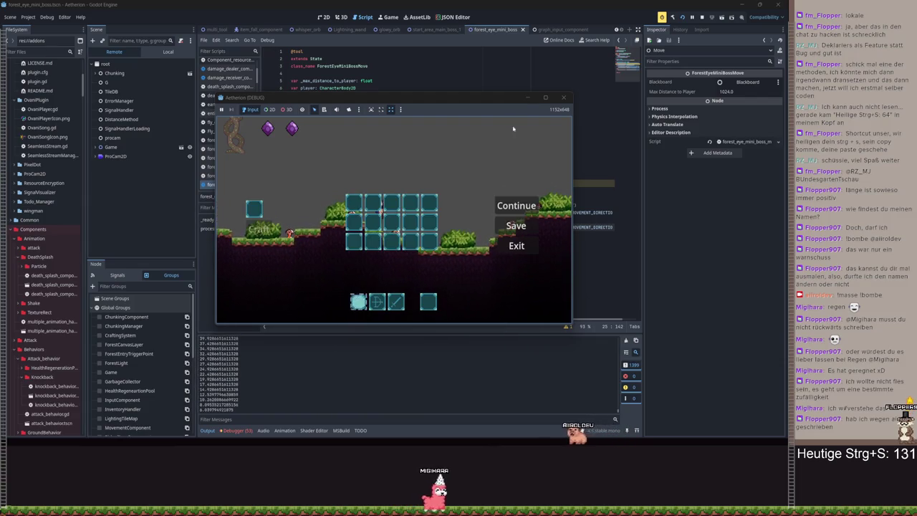
pyautogui.click(516, 244)
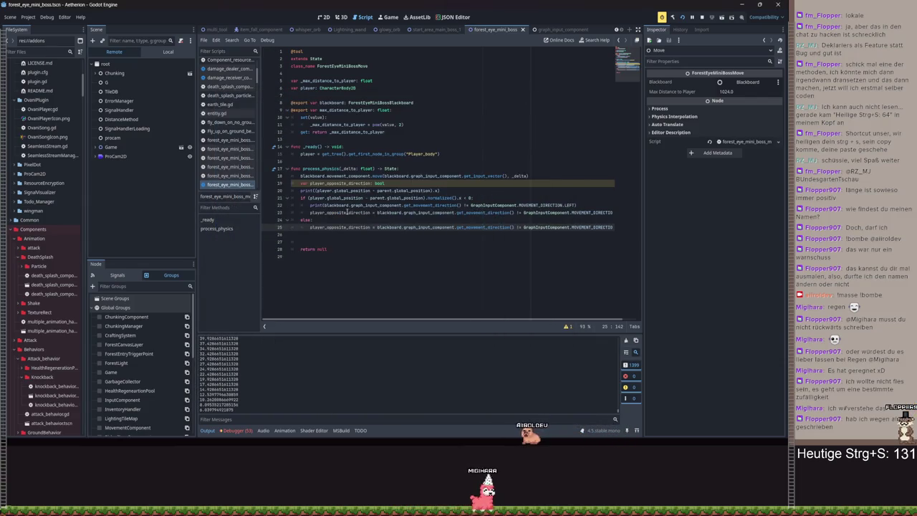
pyautogui.click(340, 206)
# Delete line 22's debug print, move below the branches, then pause and stop the test run
pyautogui.tripleClick(588, 206)
pyautogui.press('BackSpace')
pyautogui.click(318, 228)
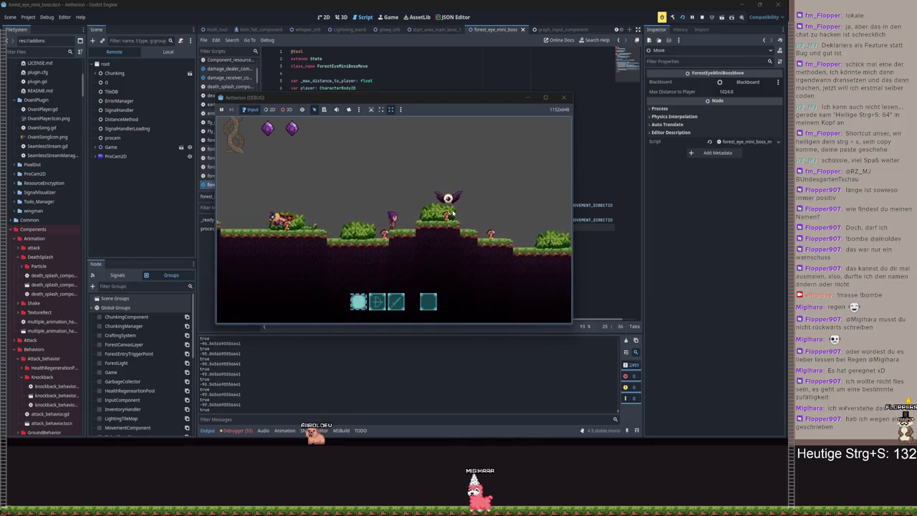
pyautogui.press('Escape')
pyautogui.click(516, 245)
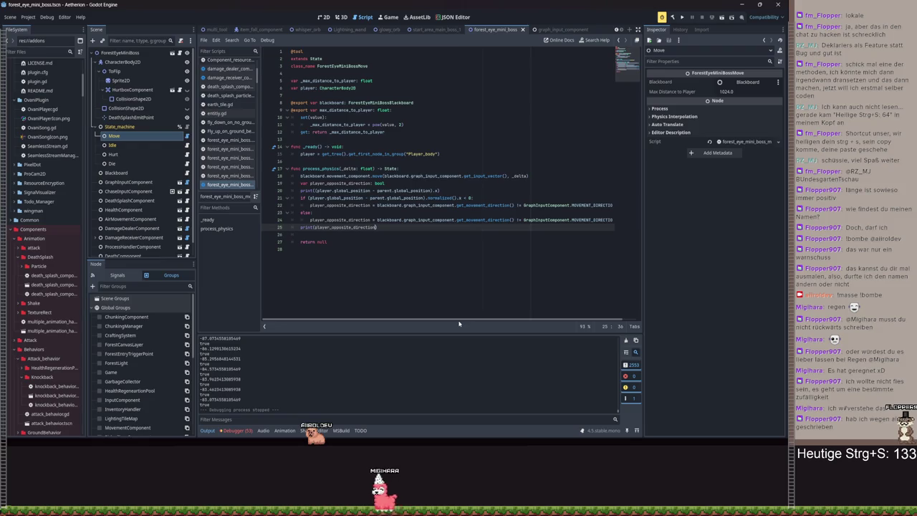
# Comment the if line with 'ist linker seite' and the else line with '#spieler auf rechts'
pyautogui.click(501, 198)
pyautogui.write('spieler')
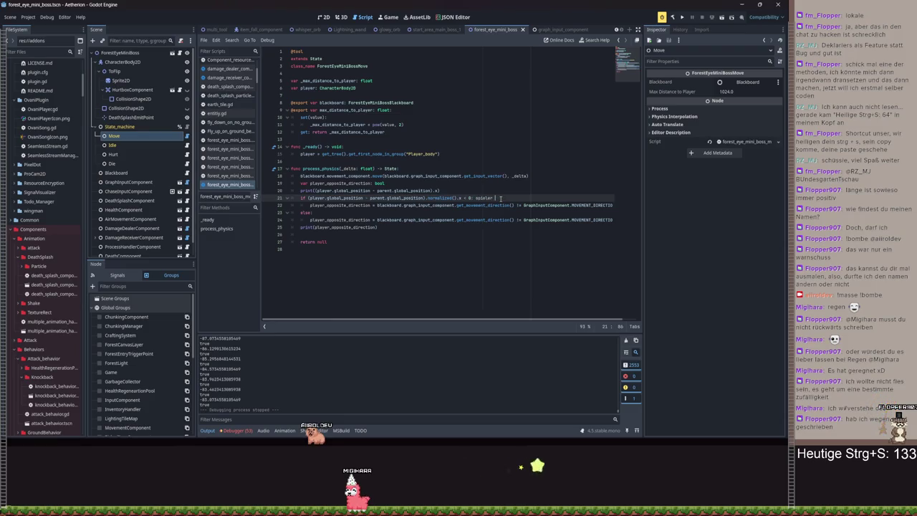
pyautogui.press('BackSpace')
pyautogui.press('BackSpace')
pyautogui.press('BackSpace')
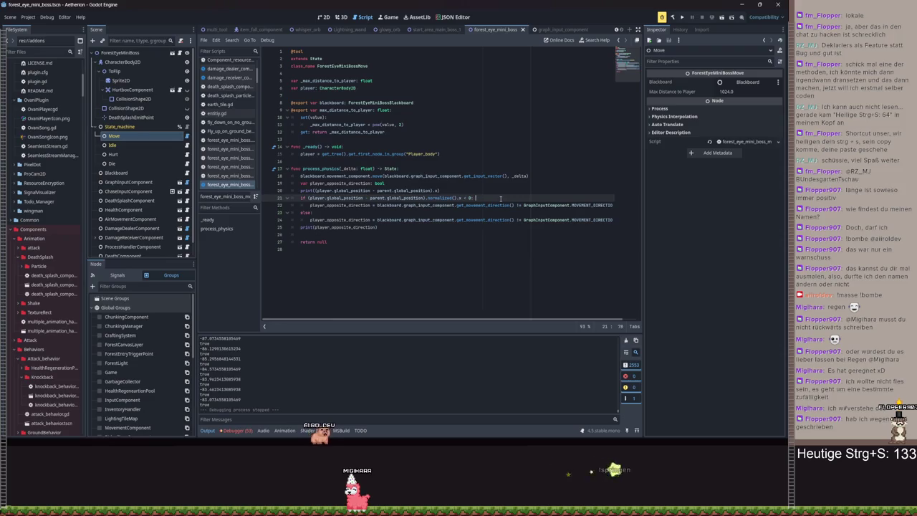
pyautogui.write('#spieler ist linker se')
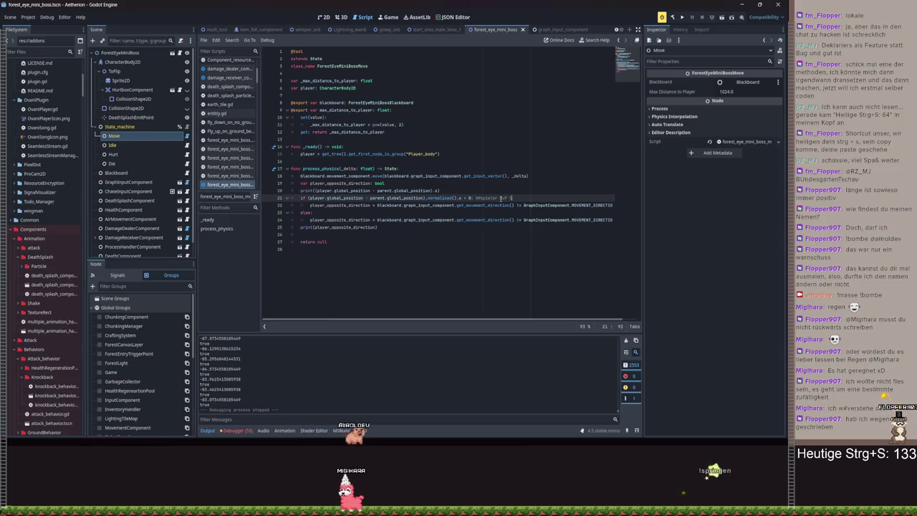
pyautogui.write('ite')
pyautogui.press('Down')
pyautogui.press('Down')
pyautogui.write('#spieler auf rechts')
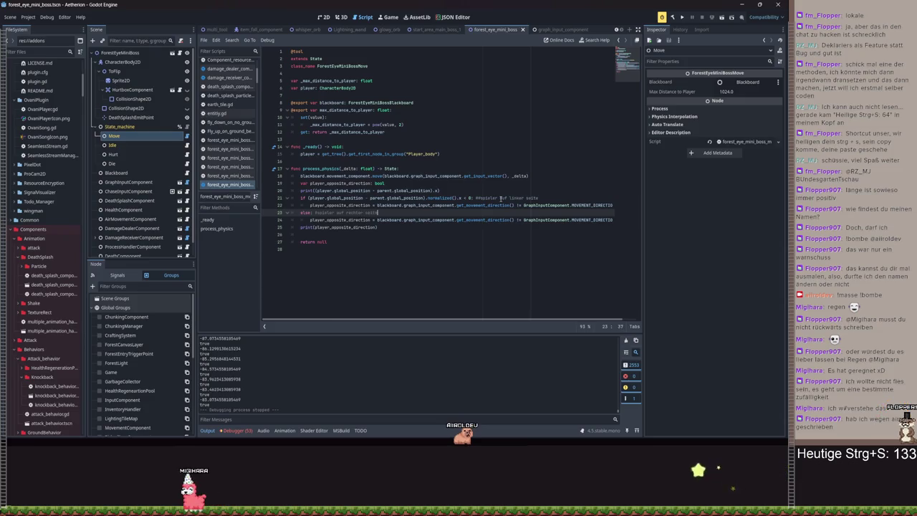
# Insert a comment line 'Überprüfen ob sich…' above the line 22 direction assignment
pyautogui.moveTo(407, 316); pyautogui.dragTo(605, 214)
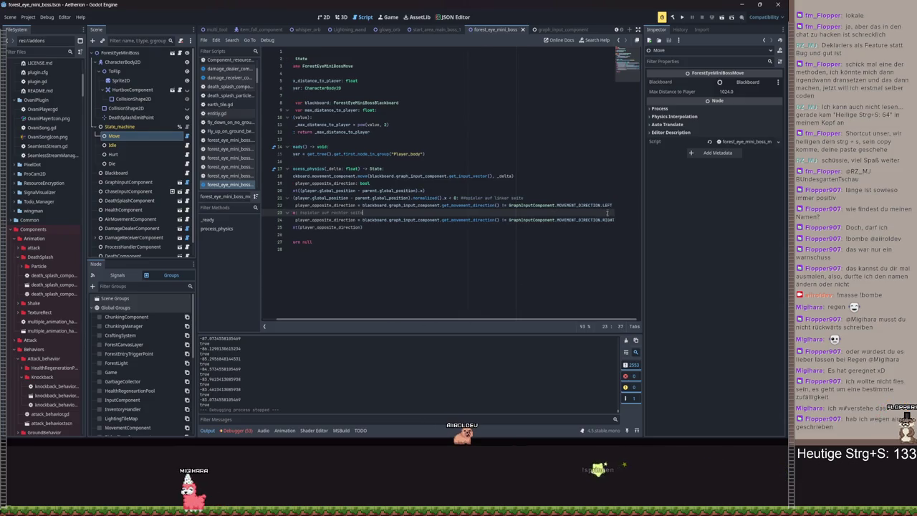
pyautogui.click(613, 205)
pyautogui.write('#S')
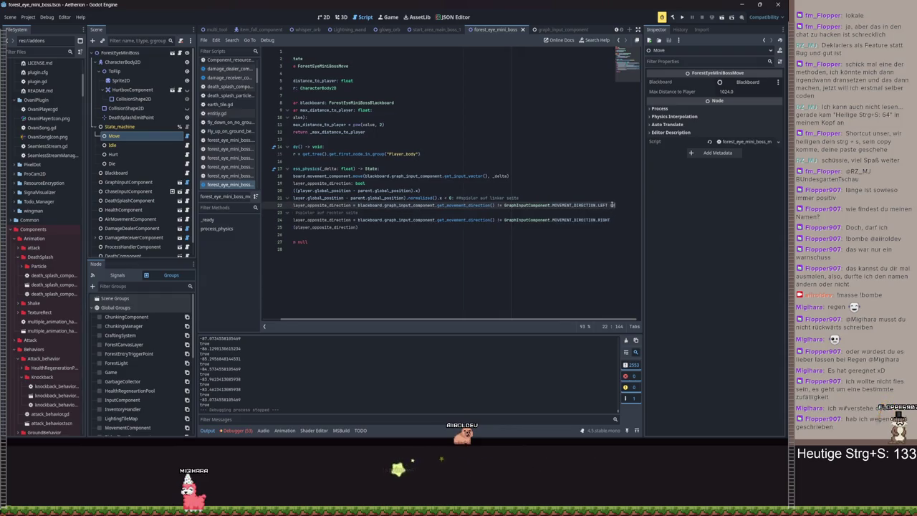
pyautogui.press('BackSpace')
pyautogui.press('BackSpace')
pyautogui.press('BackSpace')
pyautogui.hotkey('ctrl', 'shift', 'Return')
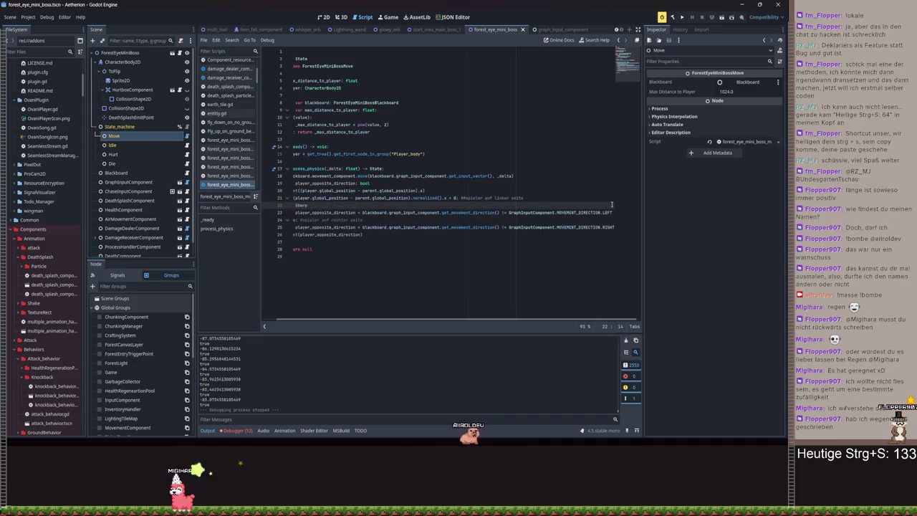
pyautogui.hscroll(-5, 360, 309)
pyautogui.write('Über')
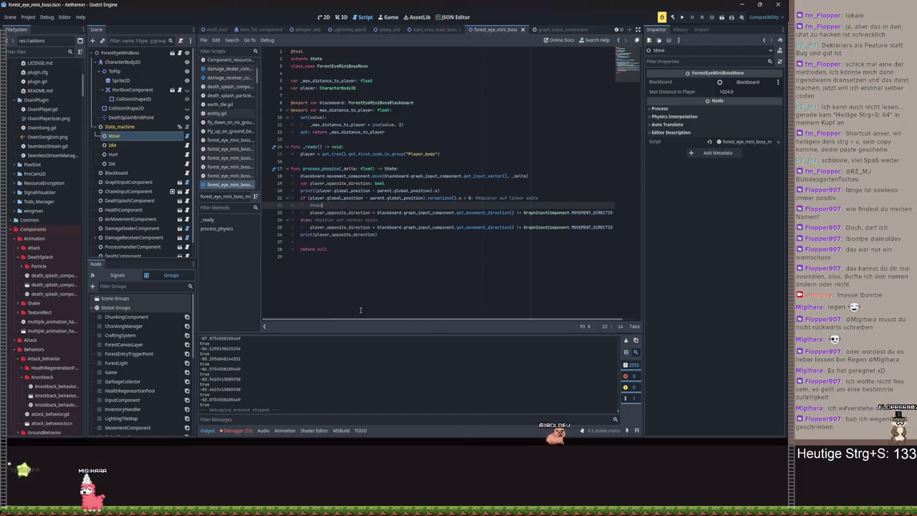
pyautogui.write('prü')
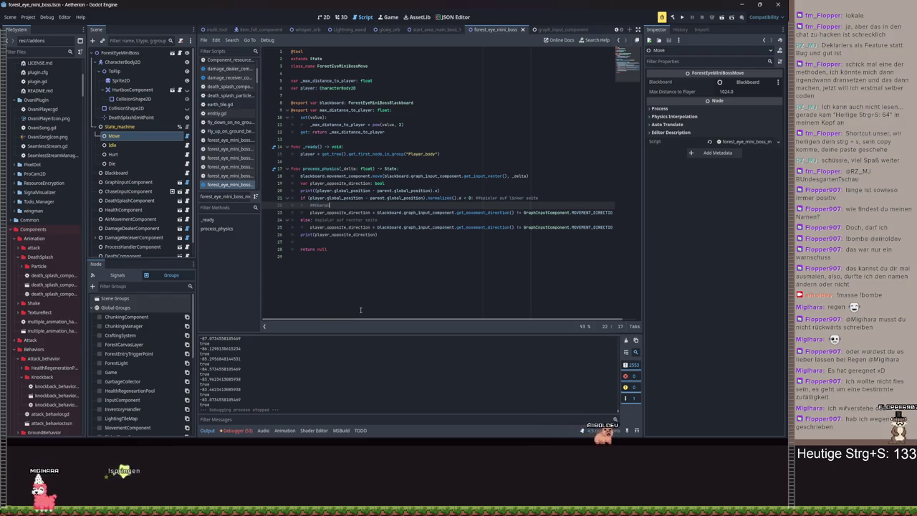
pyautogui.write('fen ob sich enge vom spieler weg bewegt')
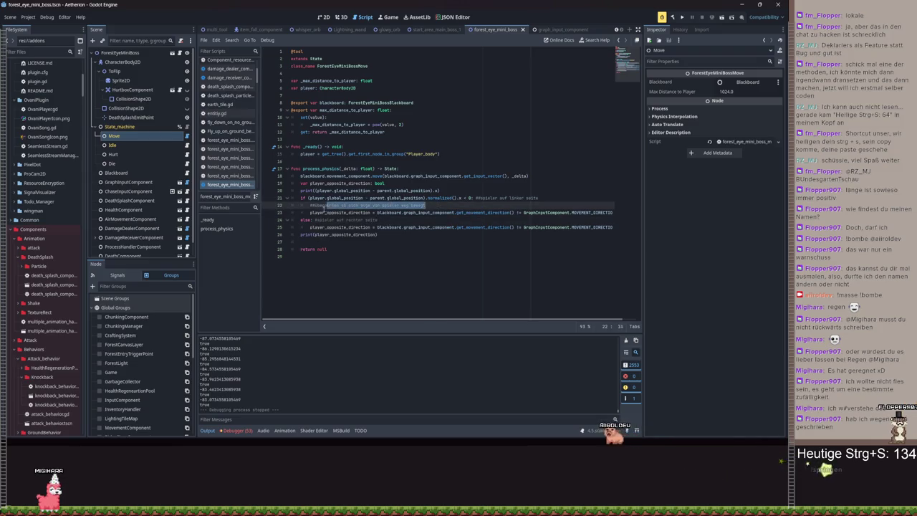
# Add a line under else, save, and remove the print(player_opposite_direction) line
pyautogui.click(390, 220)
pyautogui.press('Return')
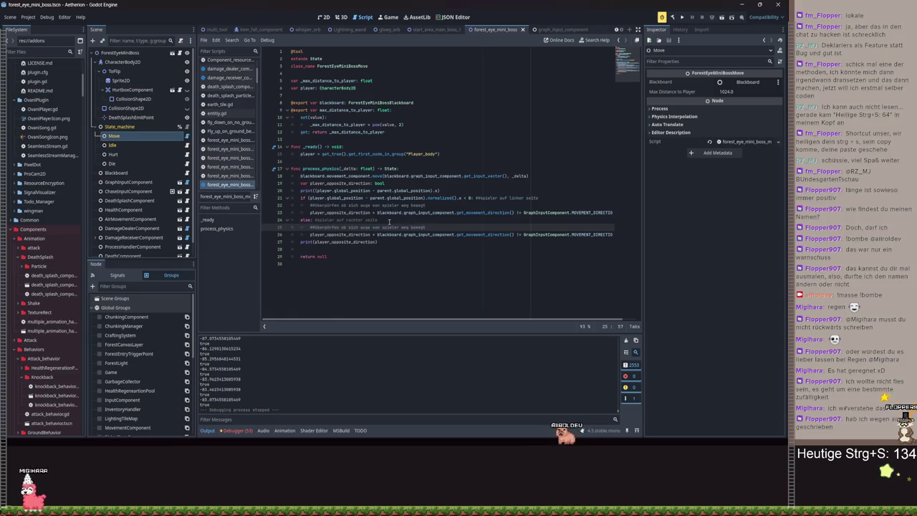
pyautogui.hotkey('ctrl', 's')
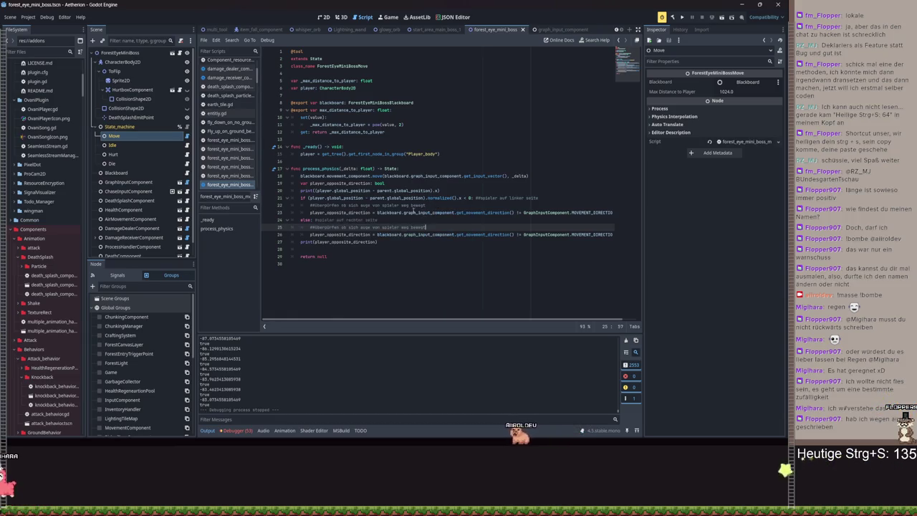
pyautogui.moveTo(378, 242); pyautogui.dragTo(301, 241)
pyautogui.press('Return')
pyautogui.write('if')
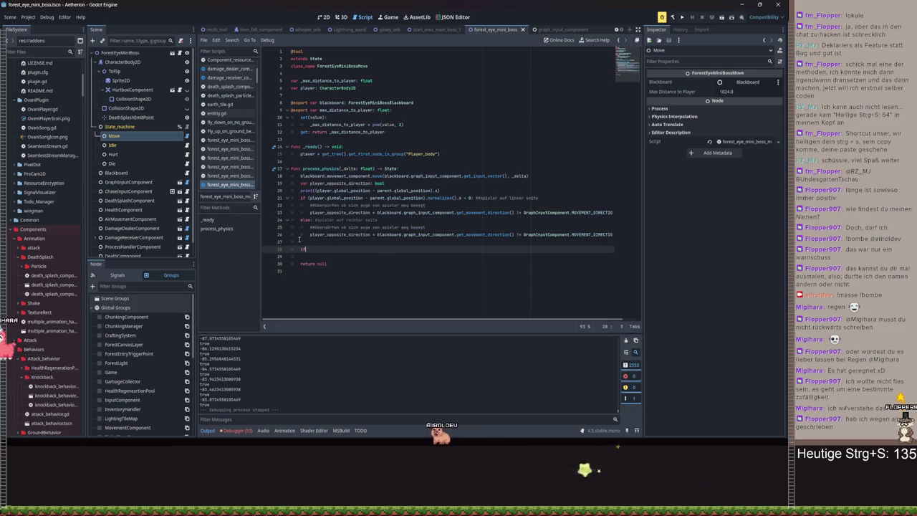
# Start a new line with player_opposite_direction via autocomplete below the branches
pyautogui.write('pl')
pyautogui.press('Down')
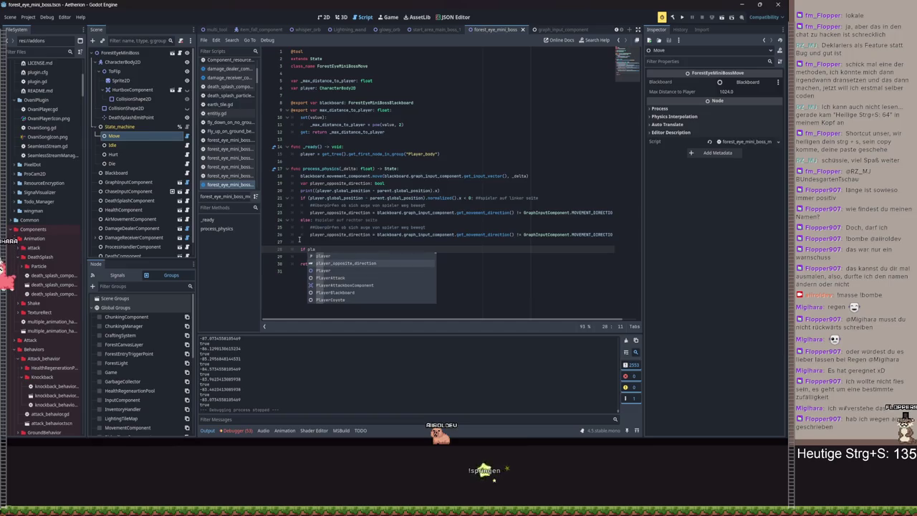
pyautogui.press('Return')
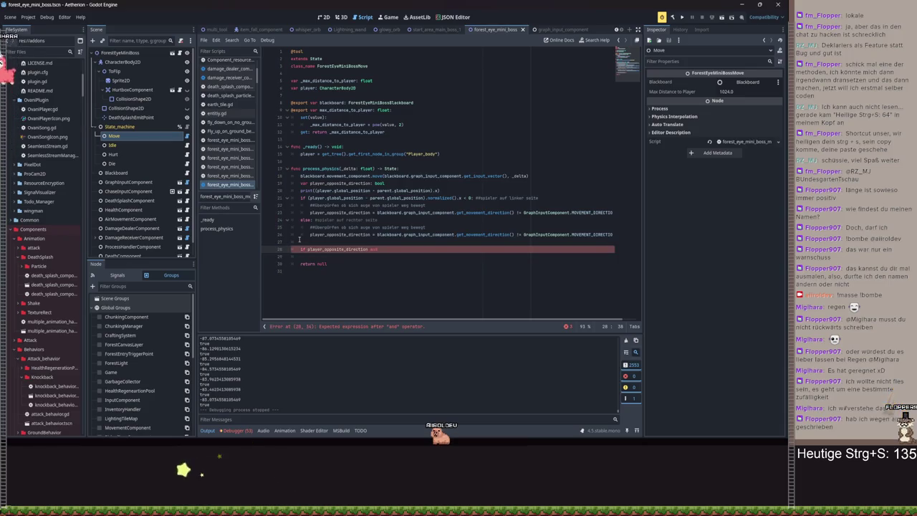
# Delete the print(player.global_position - parent.global_position) line from process_physics
pyautogui.click(450, 191)
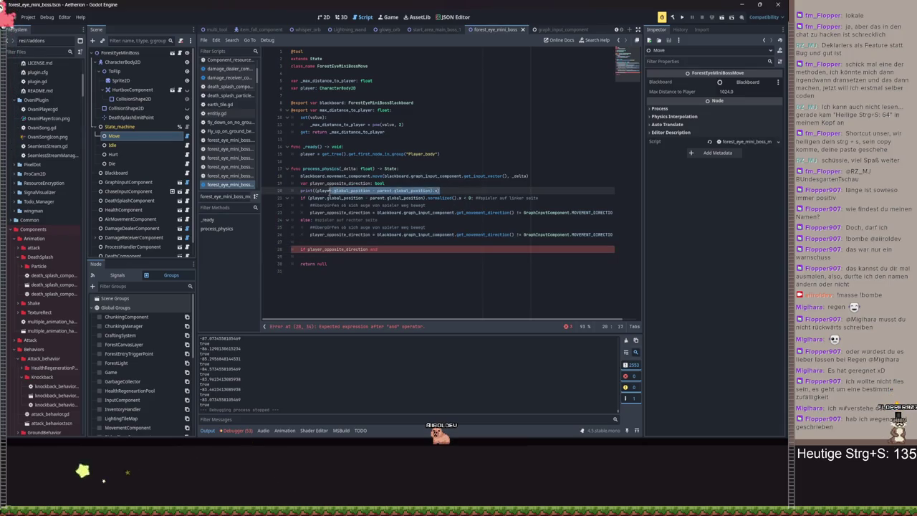
pyautogui.moveTo(297, 191)
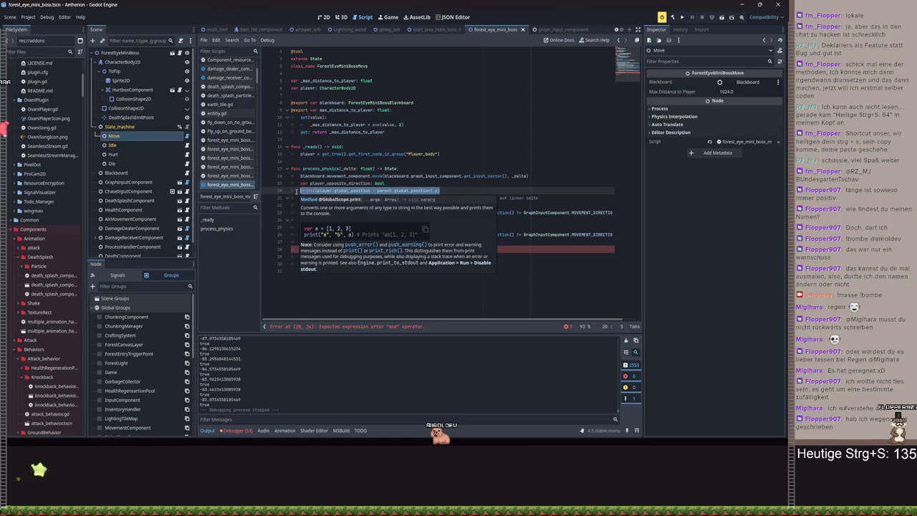
pyautogui.press('BackSpace')
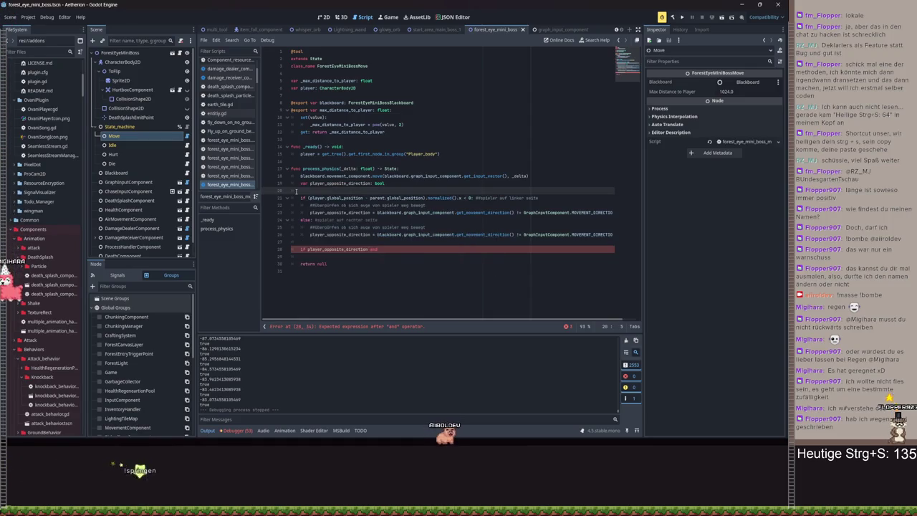
pyautogui.click(423, 198)
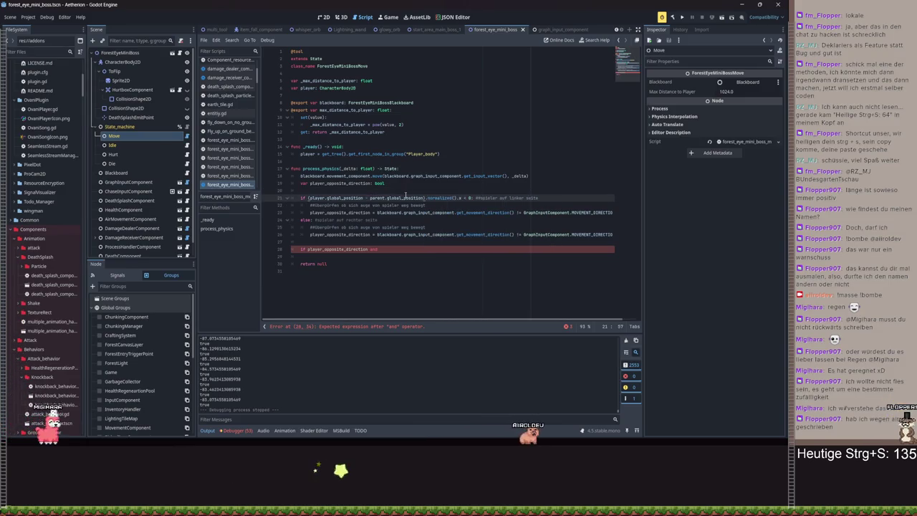
pyautogui.click(343, 191)
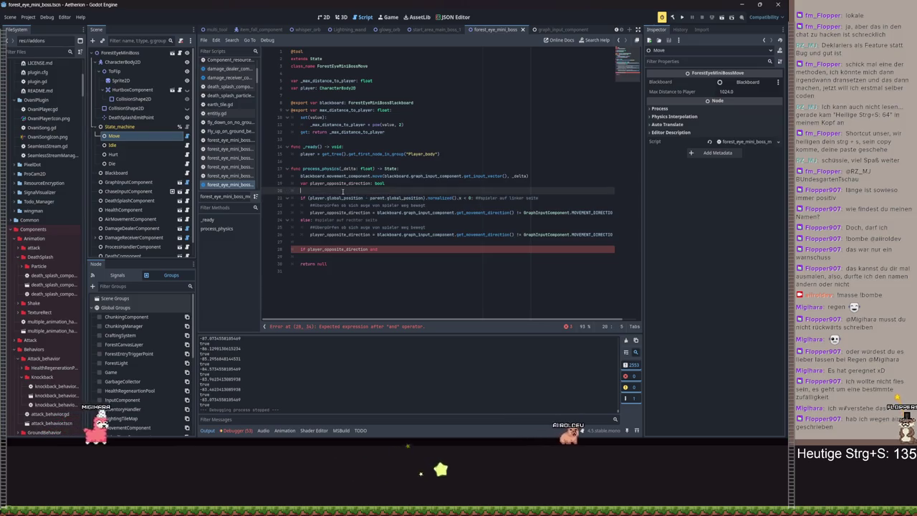
# Type player.global_position.distance_to on line 20 using autocomplete
pyautogui.write('ifplayer.global_position.')
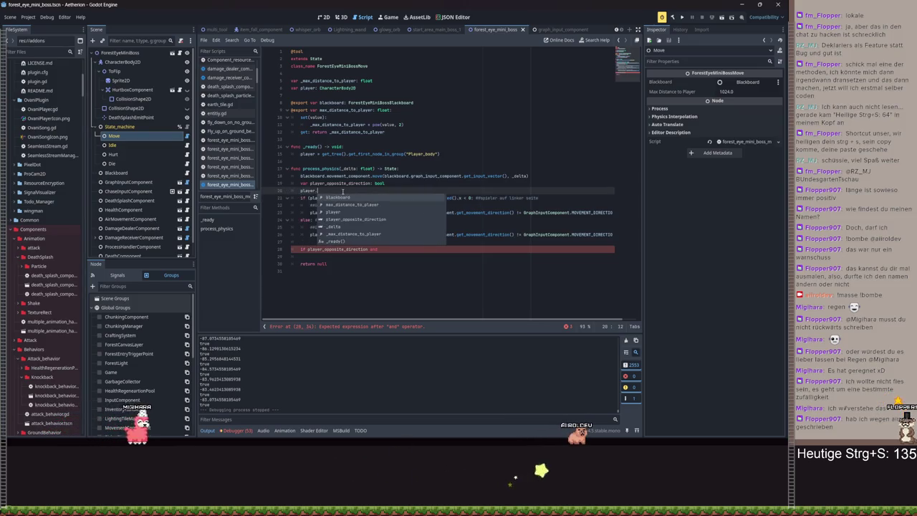
pyautogui.write('dist')
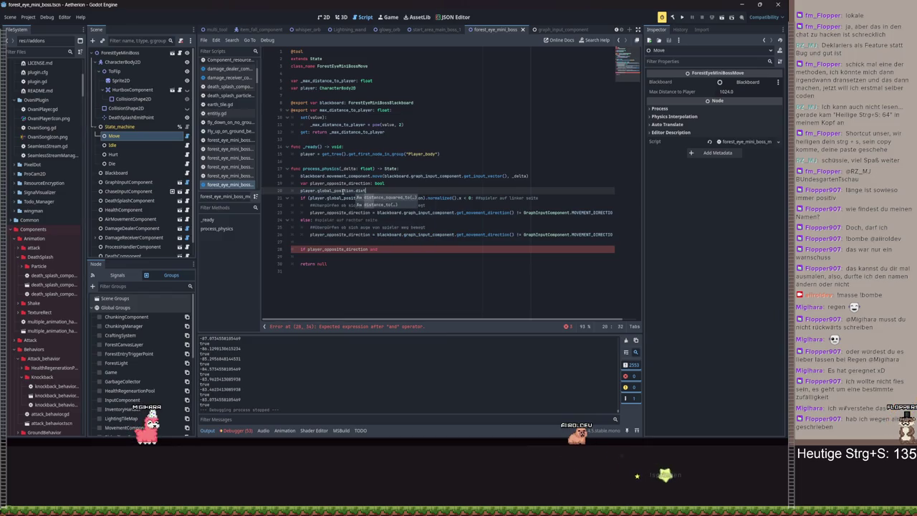
pyautogui.press('Down')
pyautogui.press('Return')
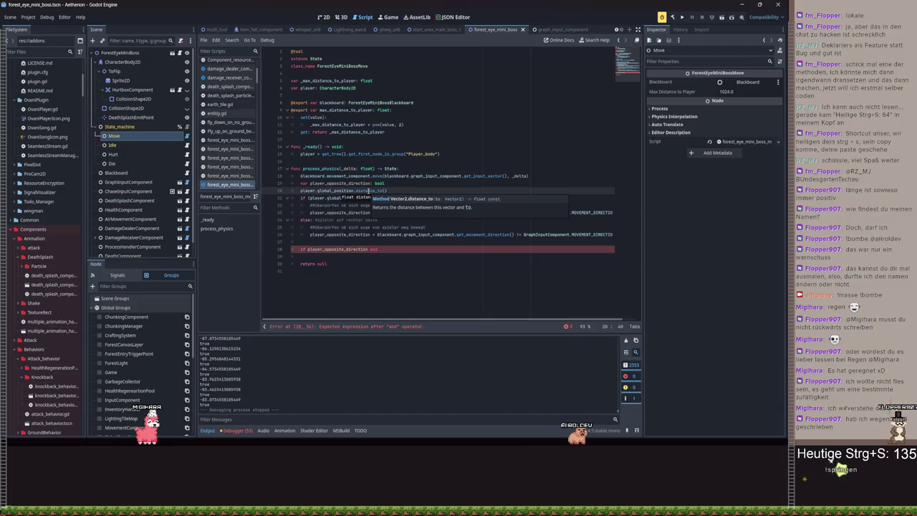
pyautogui.click(456, 177)
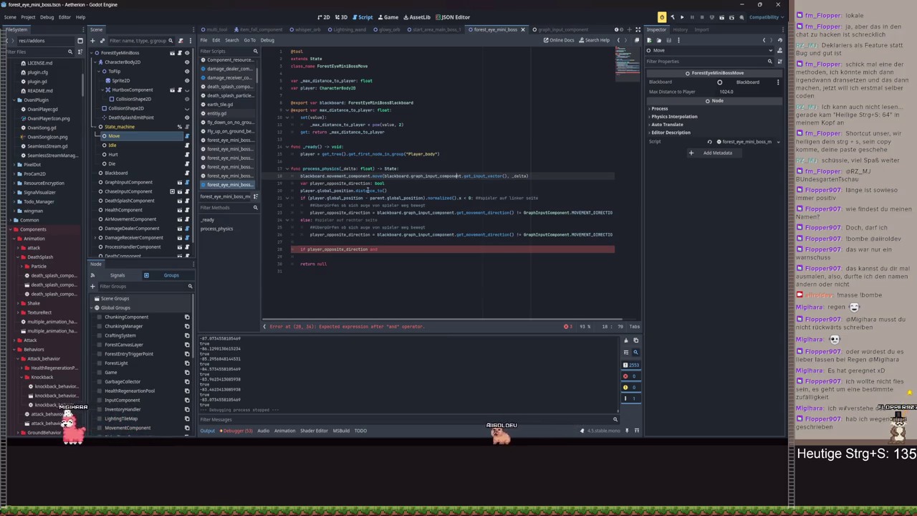
# Replace the distance_to expression with a 'var distance: Vector2' declaration
pyautogui.moveTo(423, 198); pyautogui.dragTo(317, 198)
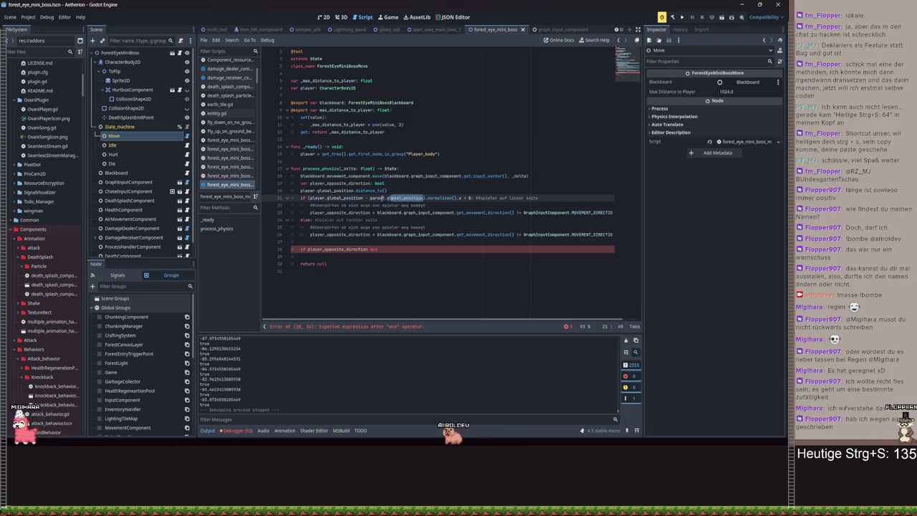
pyautogui.moveTo(387, 191); pyautogui.dragTo(307, 191)
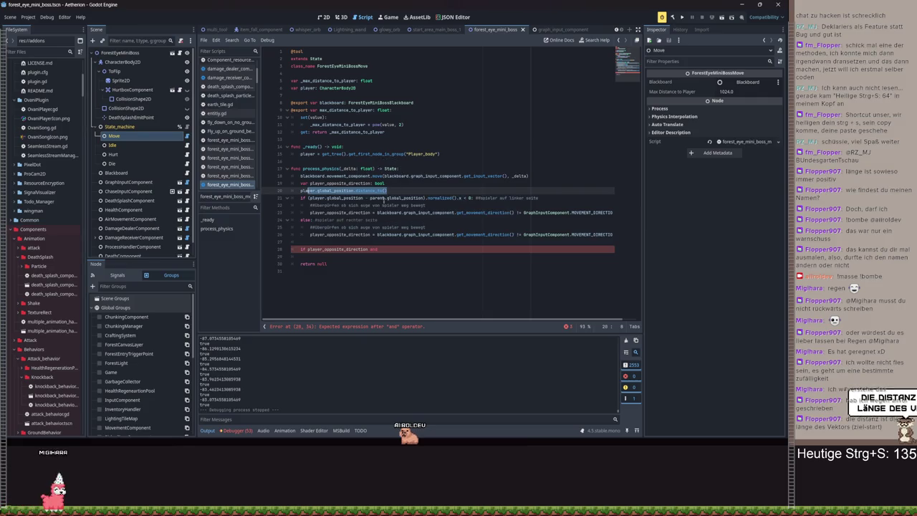
pyautogui.moveTo(316, 200)
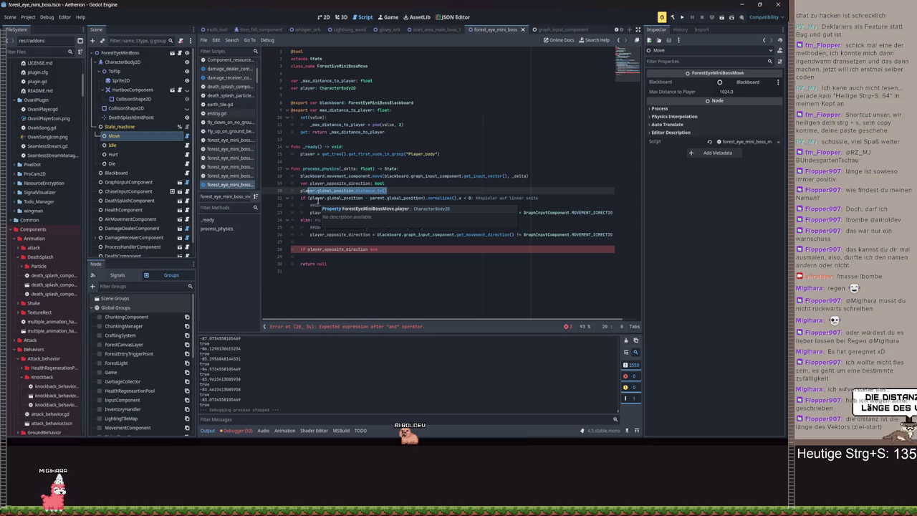
pyautogui.moveTo(387, 190); pyautogui.dragTo(301, 191)
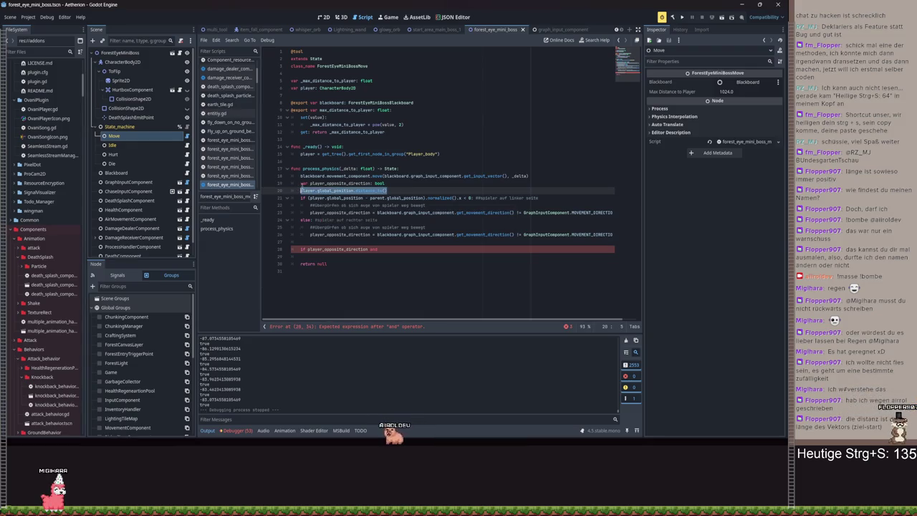
pyautogui.write('v')
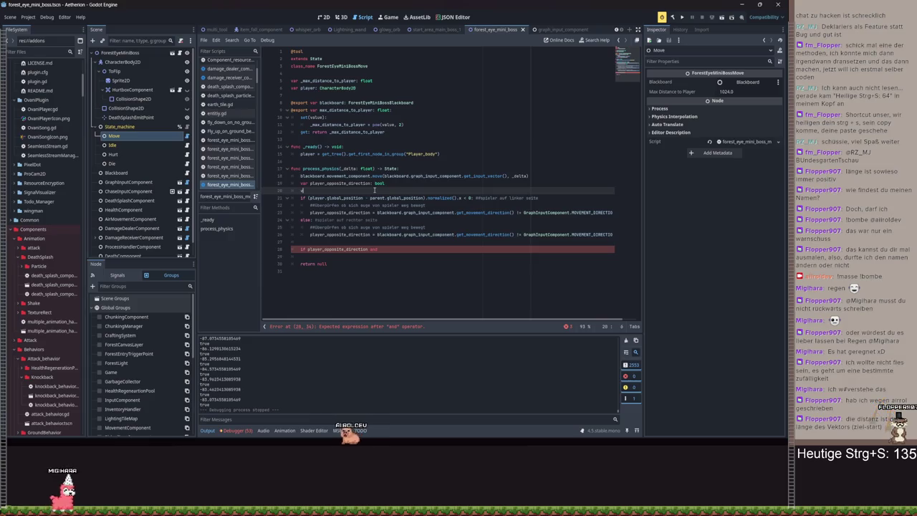
pyautogui.write('ar distance: ')
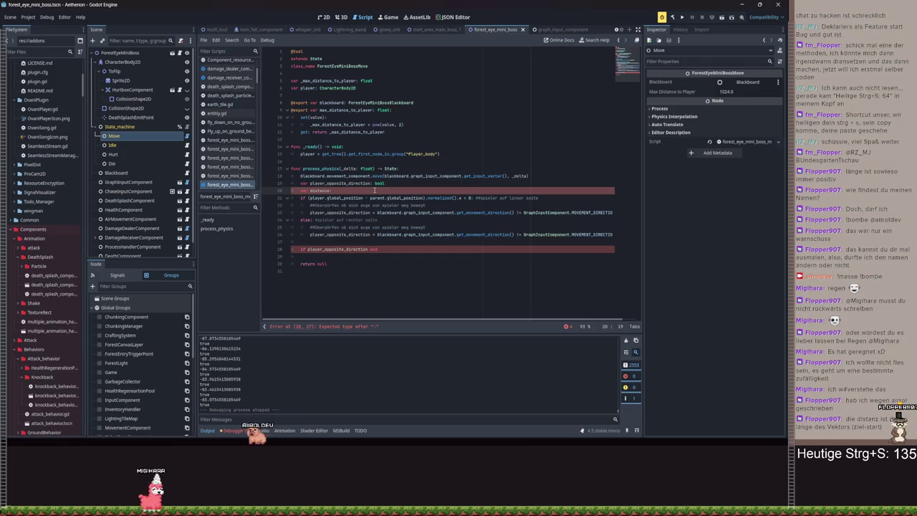
pyautogui.write('f')
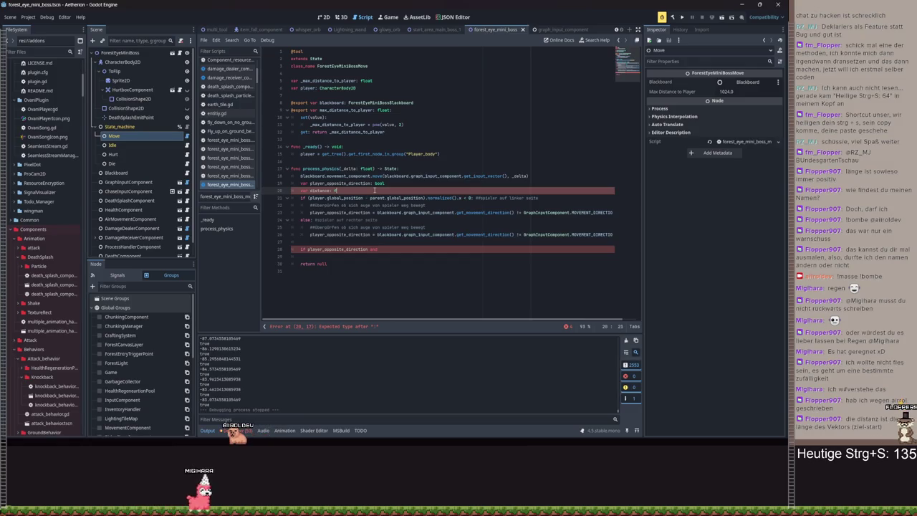
pyautogui.press('BackSpace')
pyautogui.press('BackSpace')
pyautogui.press('BackSpace')
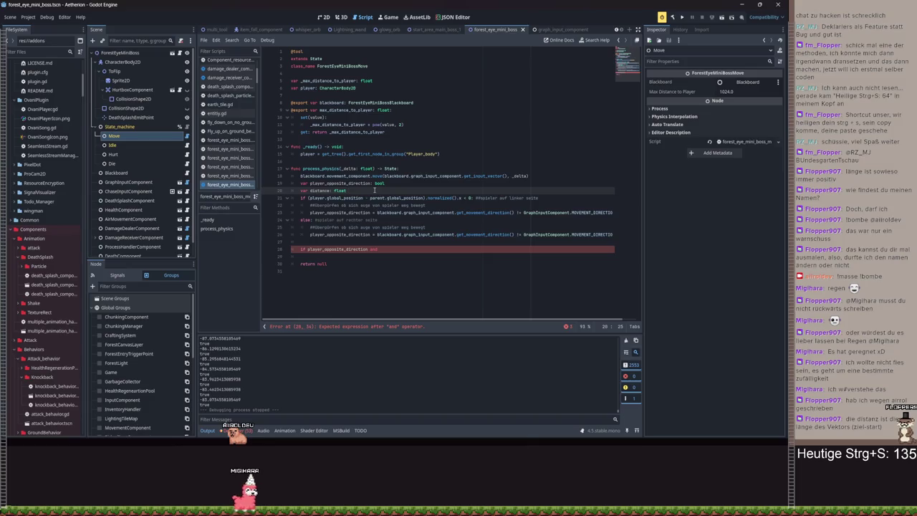
pyautogui.press('BackSpace')
pyautogui.press('BackSpace')
pyautogui.press('BackSpace')
pyautogui.write('Vec')
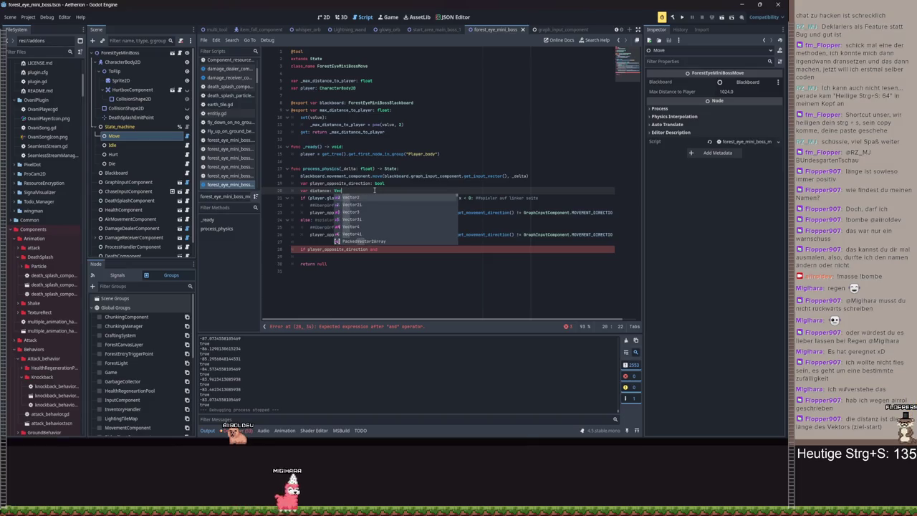
pyautogui.press('Return')
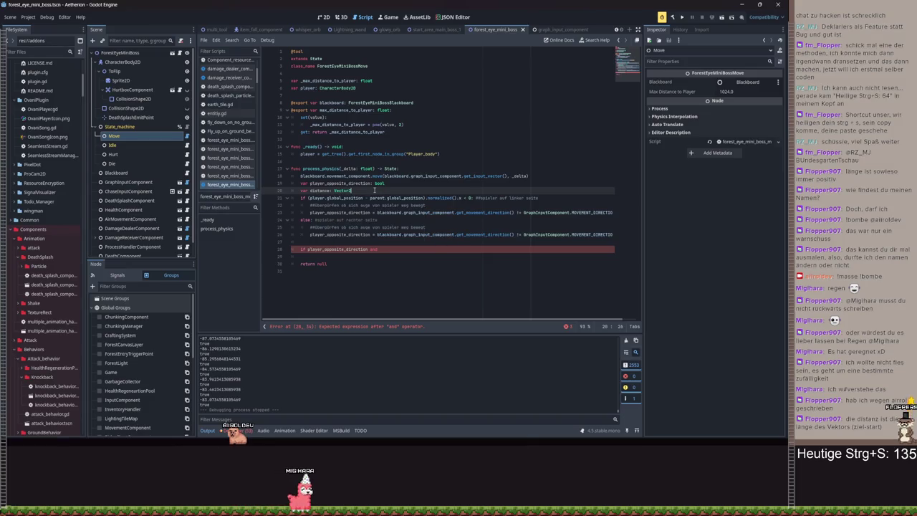
# Assign the position difference to distance and use distance, without normalized(), in the direction check
pyautogui.doubleClick(444, 197)
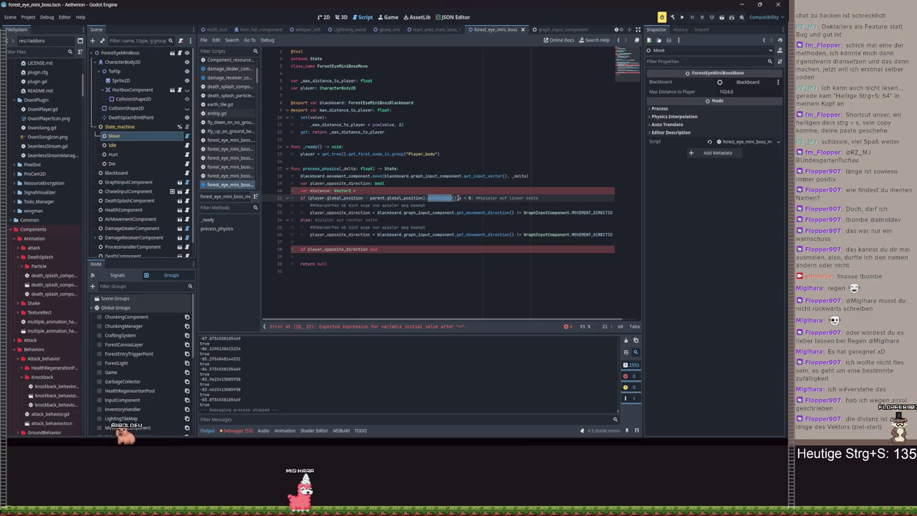
pyautogui.press('BackSpace')
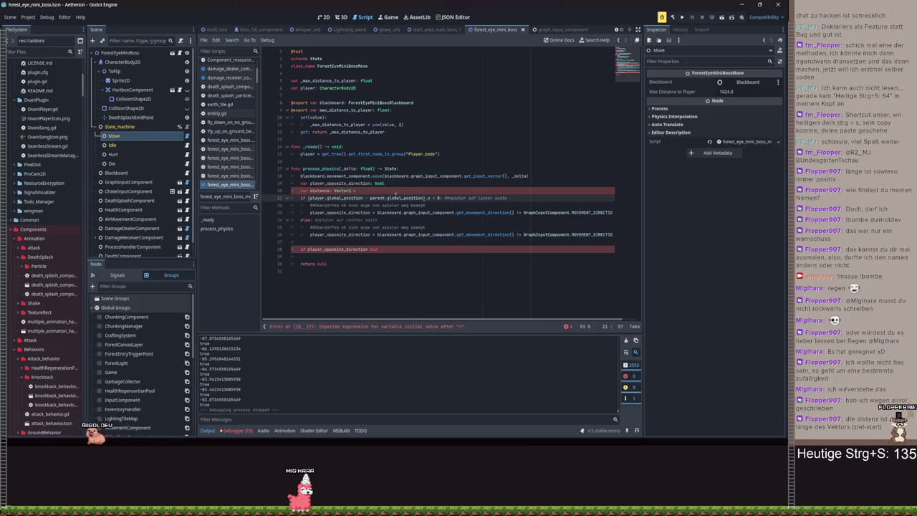
pyautogui.click(363, 190)
pyautogui.moveTo(309, 199); pyautogui.dragTo(425, 199)
pyautogui.hotkey('ctrl', 'c')
pyautogui.press('Up')
pyautogui.hotkey('ctrl', 'v')
pyautogui.write(')')
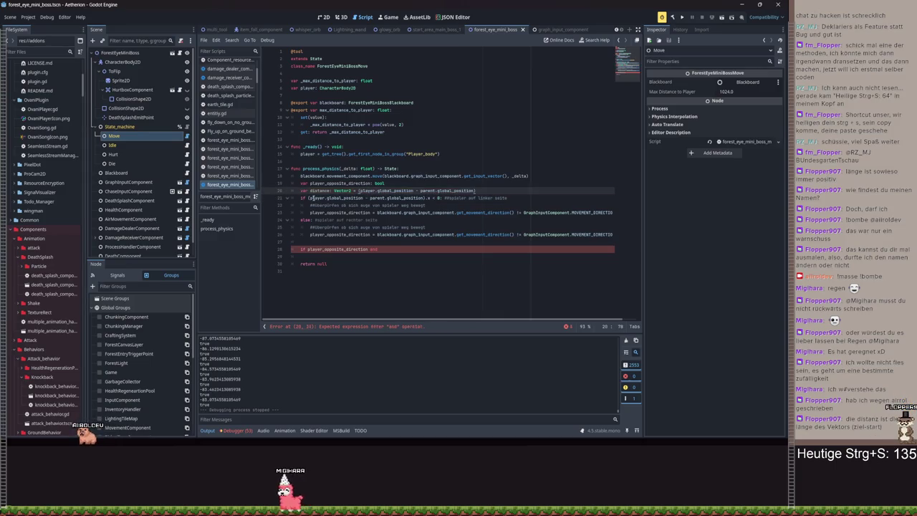
pyautogui.hotkey('ctrl', 'z')
pyautogui.moveTo(308, 198)
pyautogui.mouseDown()
pyautogui.moveTo(427, 205)
pyautogui.moveTo(424, 198)
pyautogui.mouseUp()
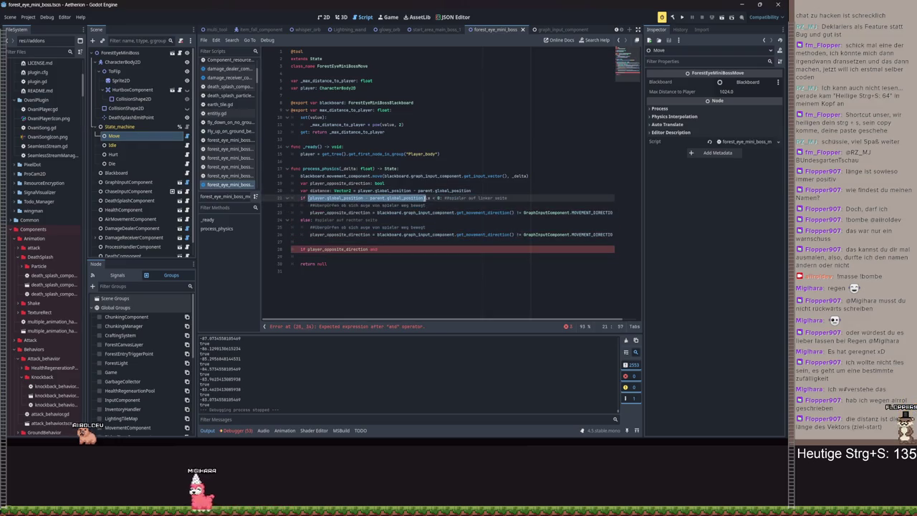
pyautogui.write('distan')
pyautogui.press('Return')
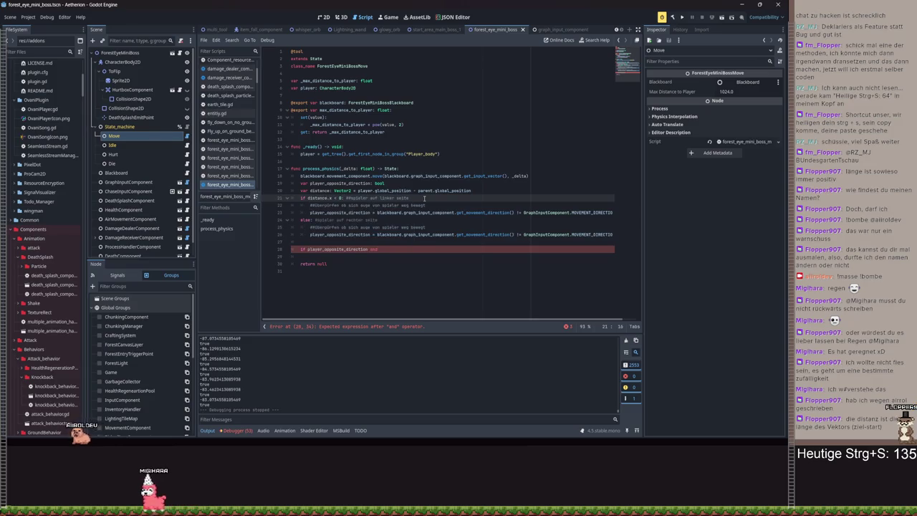
# Write the line 28 condition 'distance.length_squared() > max_distance_to_player:'
pyautogui.click(388, 248)
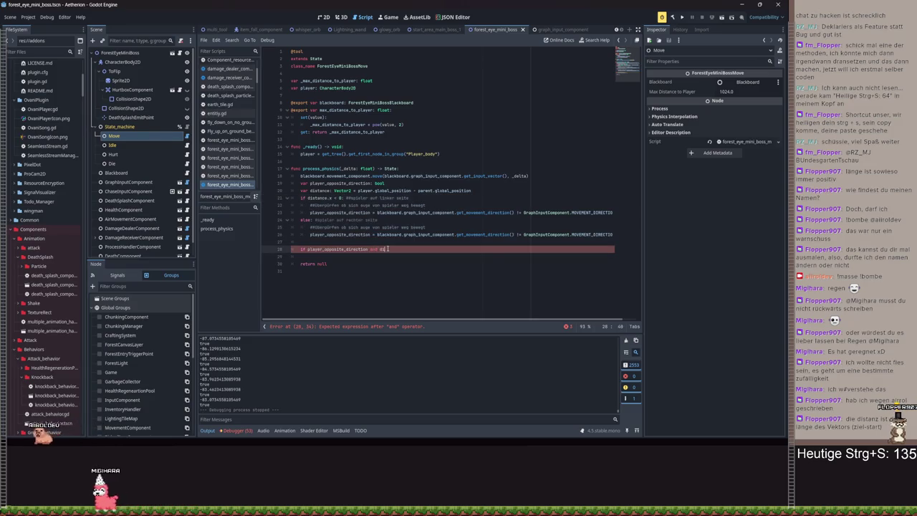
pyautogui.write('distance.')
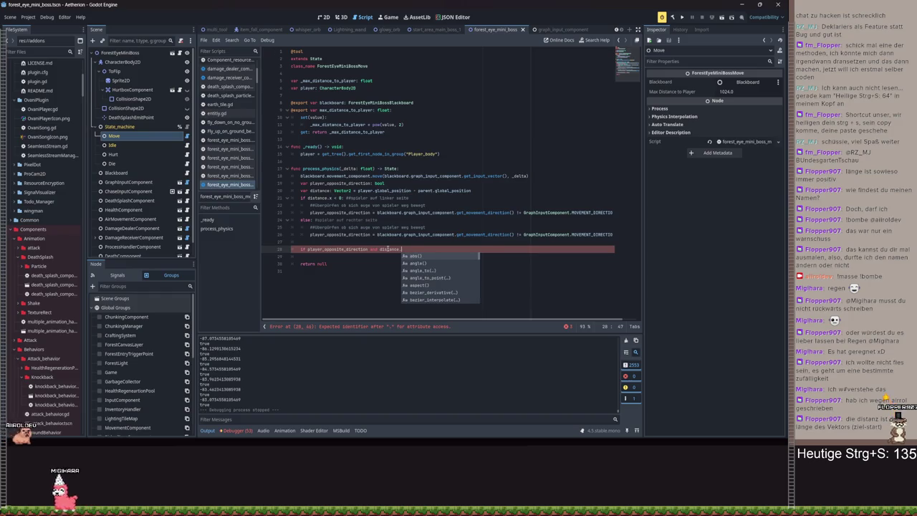
pyautogui.write('x')
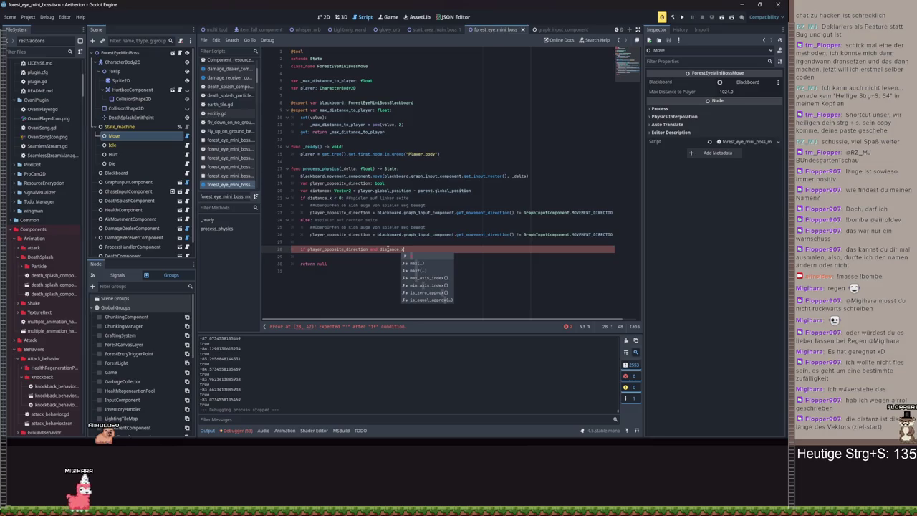
pyautogui.press('BackSpace')
pyautogui.write('length')
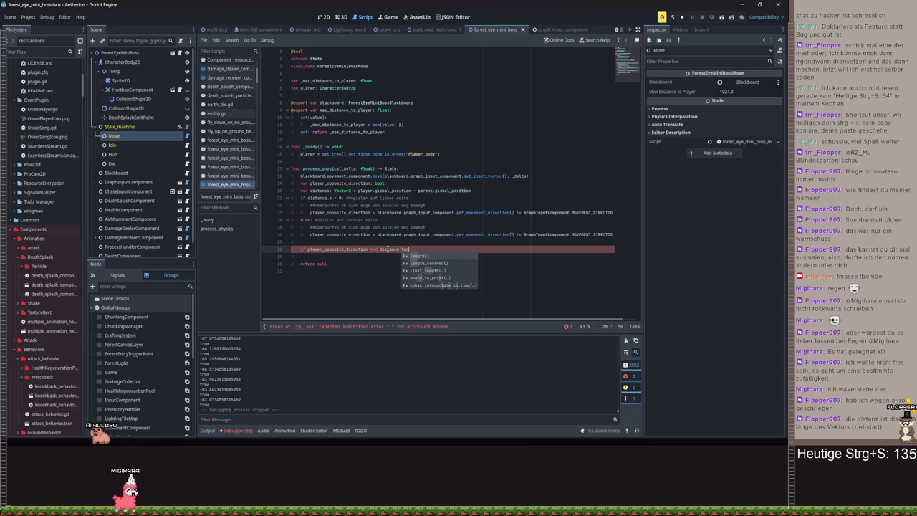
pyautogui.press('Return')
pyautogui.write('> ')
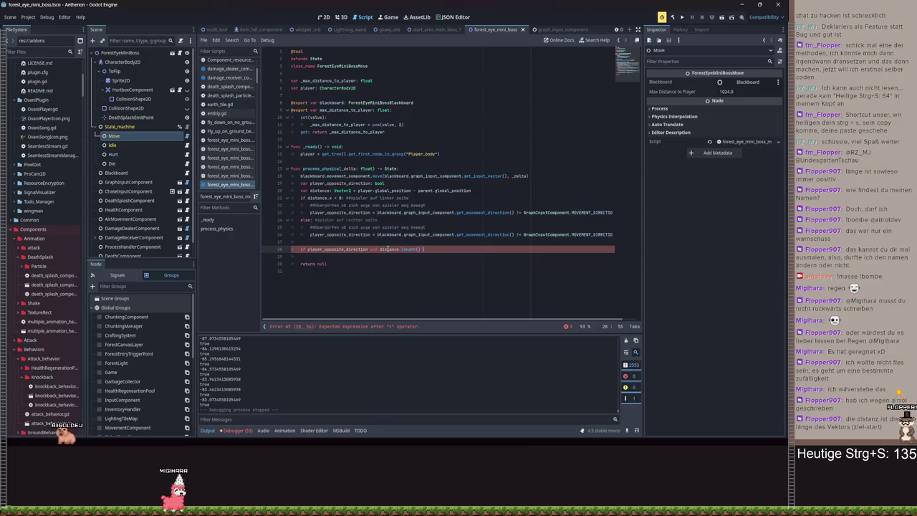
pyautogui.write('_squared() > ')
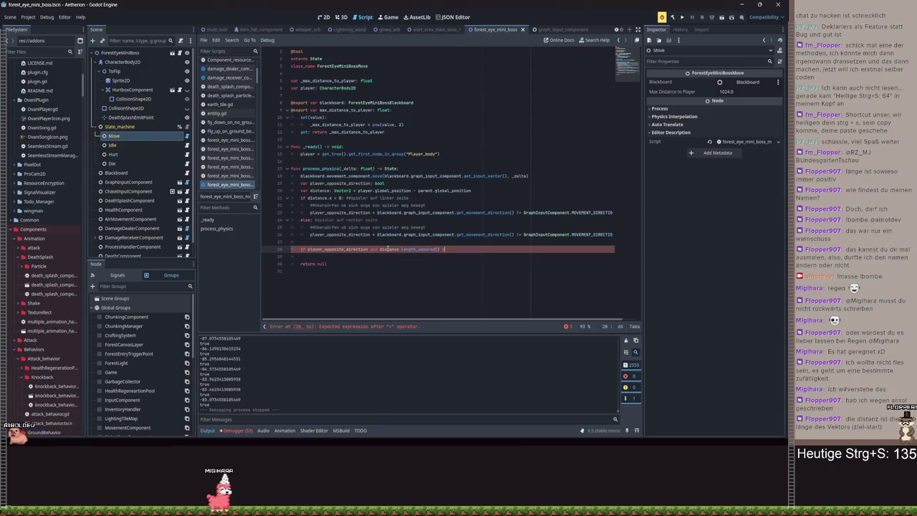
pyautogui.write('max')
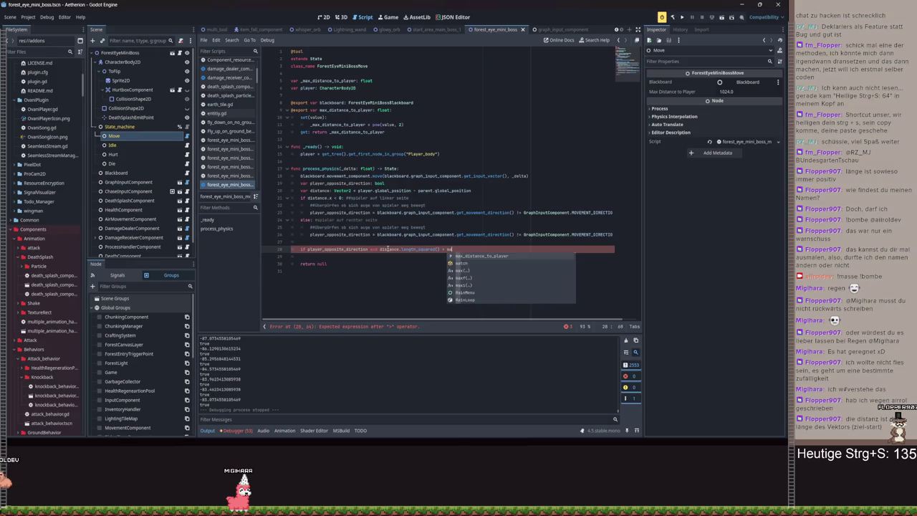
pyautogui.press('Return')
pyautogui.write(':')
# Call blackboard.graph_input_component.change_direction() in the if body and jump to its definition
pyautogui.press('Return')
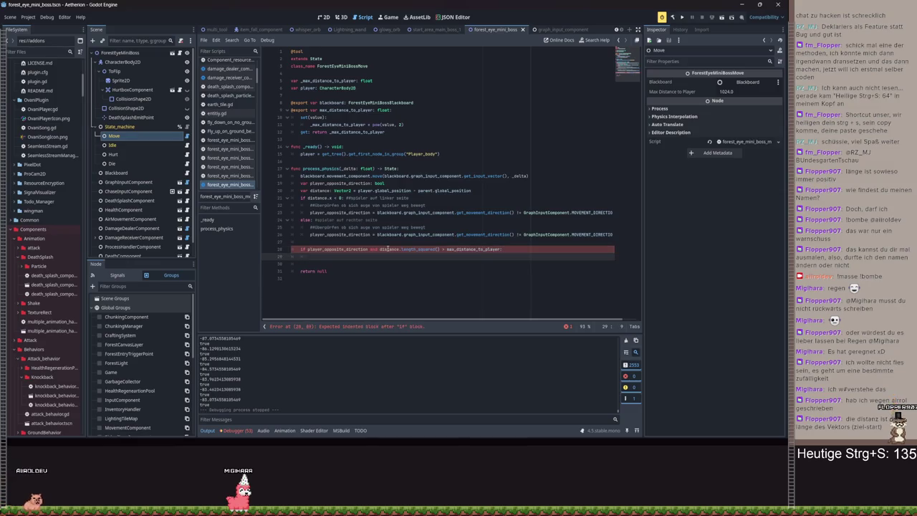
pyautogui.write('blackboard.gr')
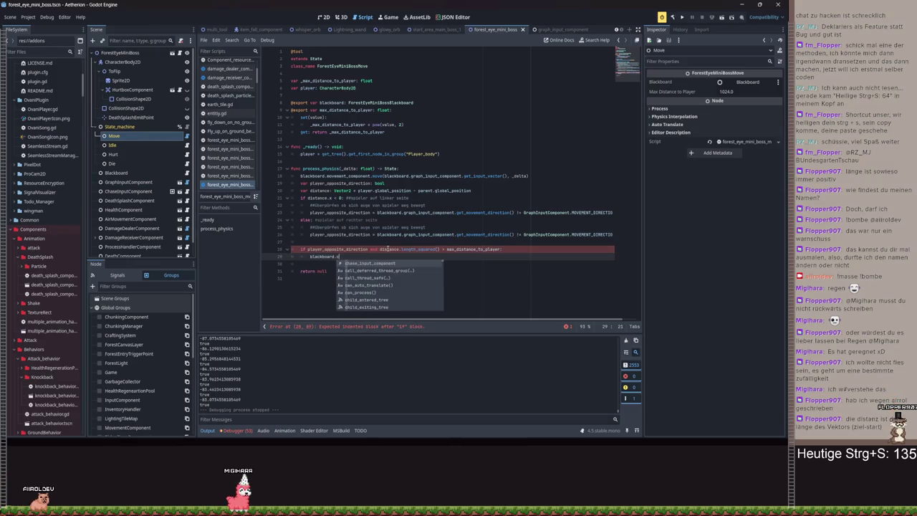
pyautogui.press('Return')
pyautogui.write('.')
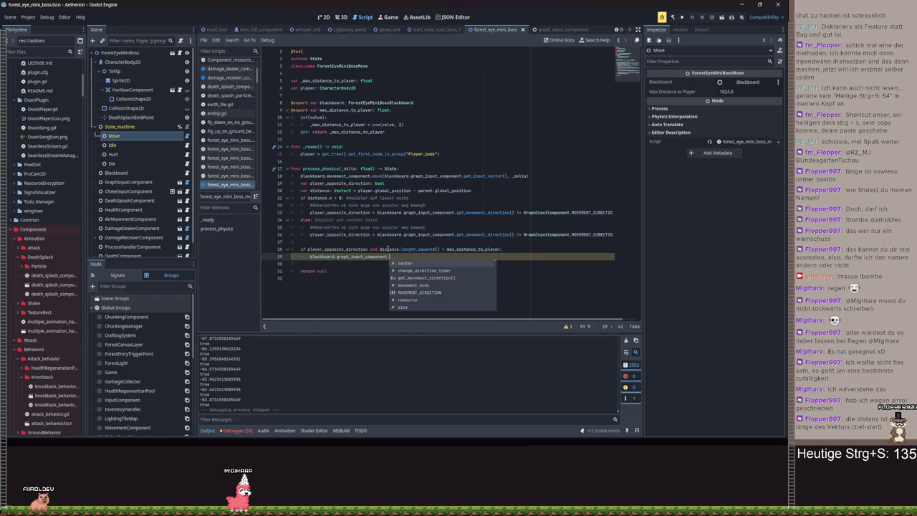
pyautogui.write('chan')
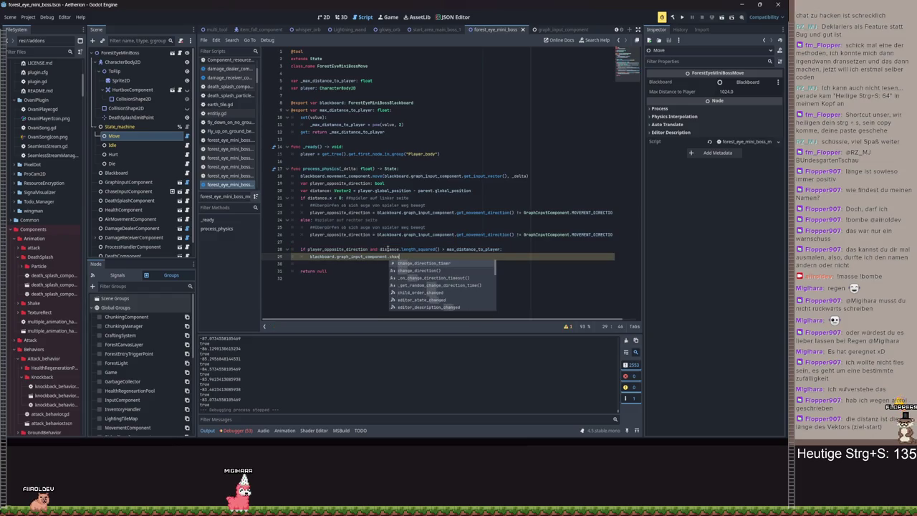
pyautogui.press('Down')
pyautogui.press('Return')
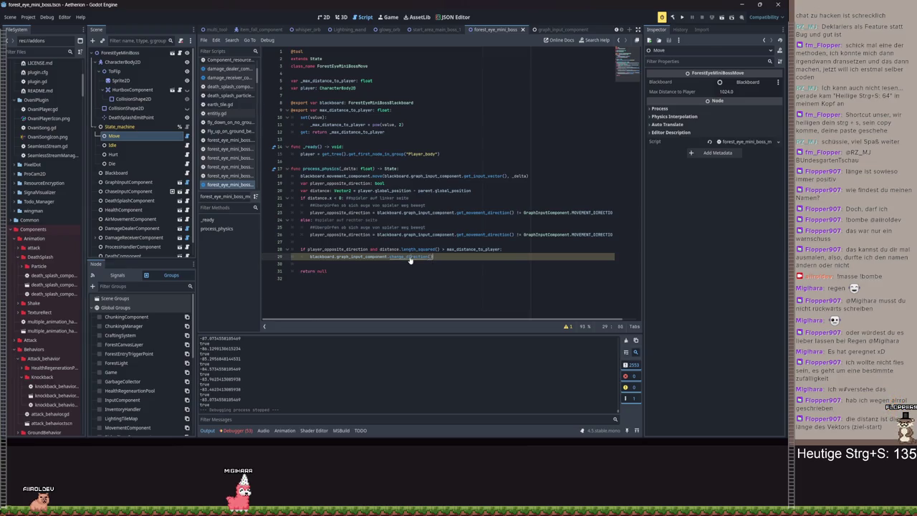
pyautogui.keyDown('ctrl'); pyautogui.click(410, 258); pyautogui.keyUp('ctrl')
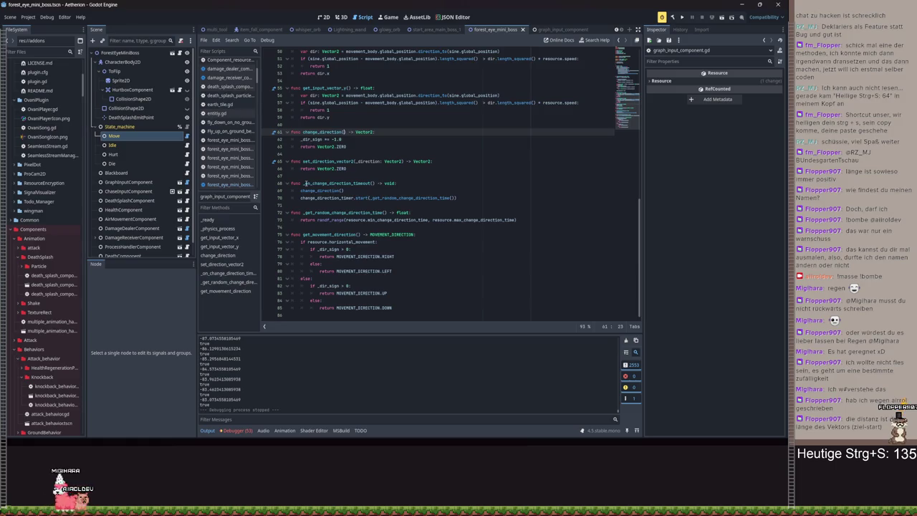
# Add func change_direction_and_reset_timer() -> Vector2 below change_direction and save
pyautogui.click(389, 131)
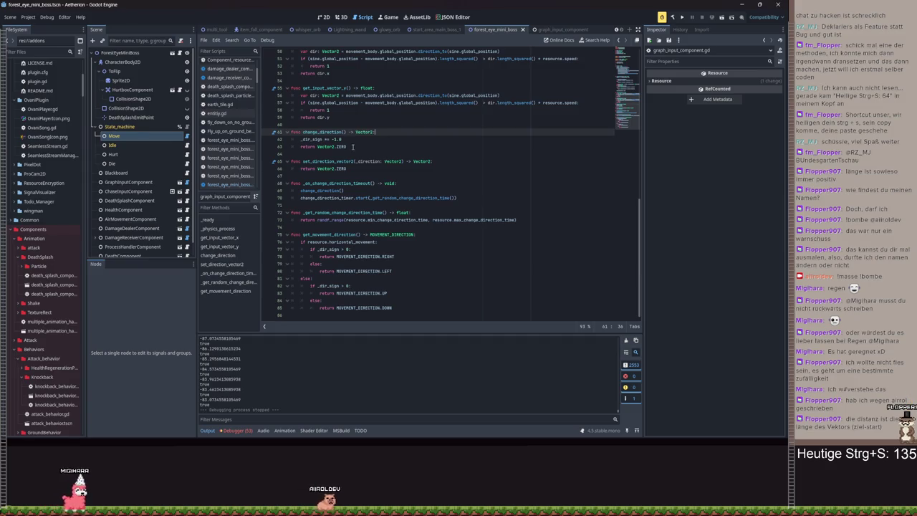
pyautogui.click(353, 146)
pyautogui.press('Return')
pyautogui.press('Return')
pyautogui.write('func ')
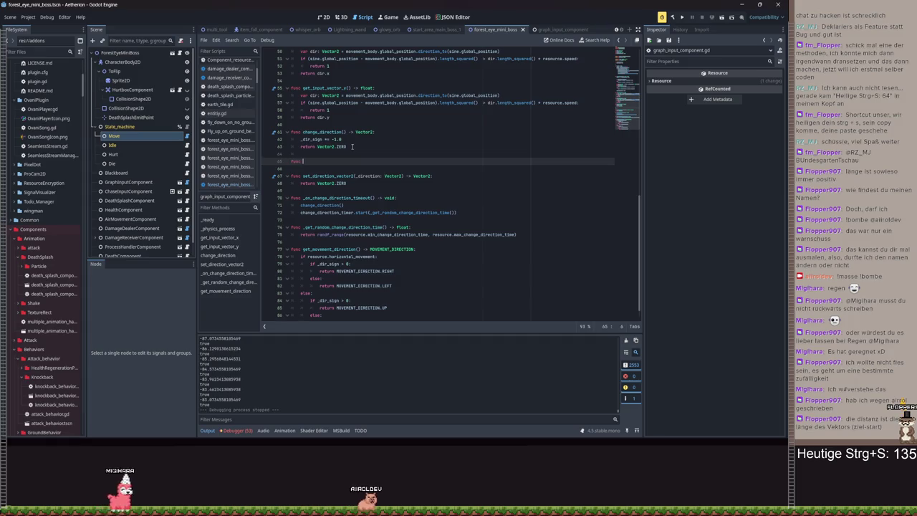
pyautogui.write('change_directi')
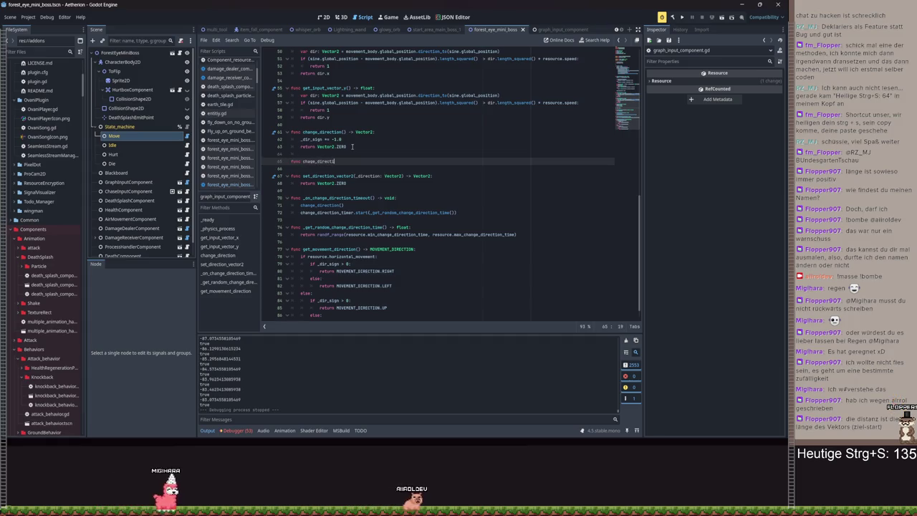
pyautogui.write('on_and_')
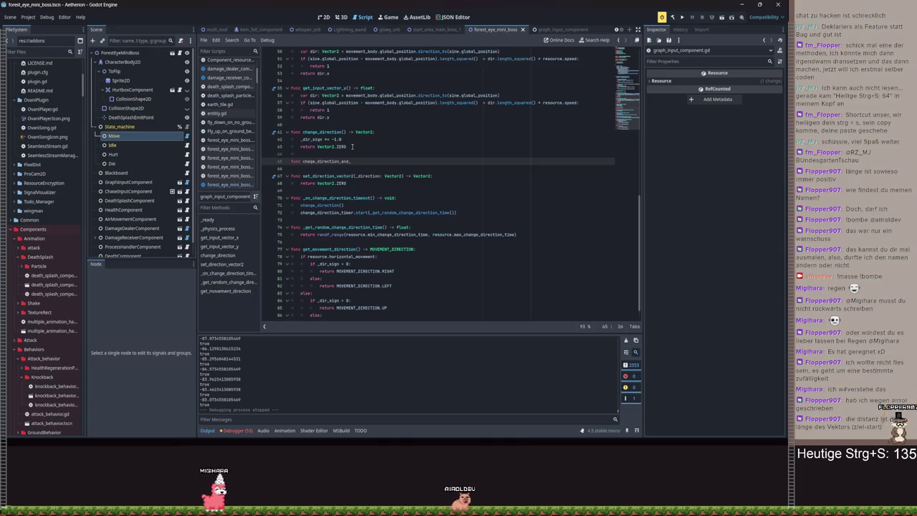
pyautogui.write('reset_')
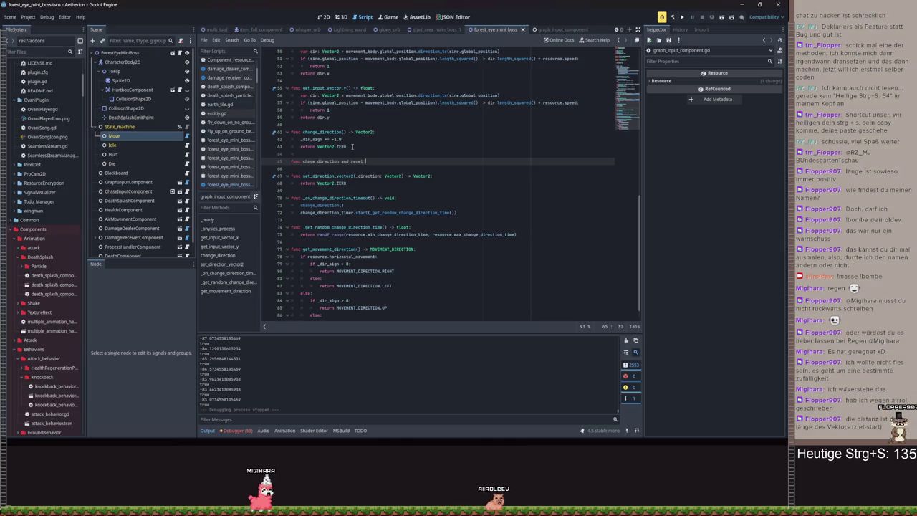
pyautogui.write('timer() ->')
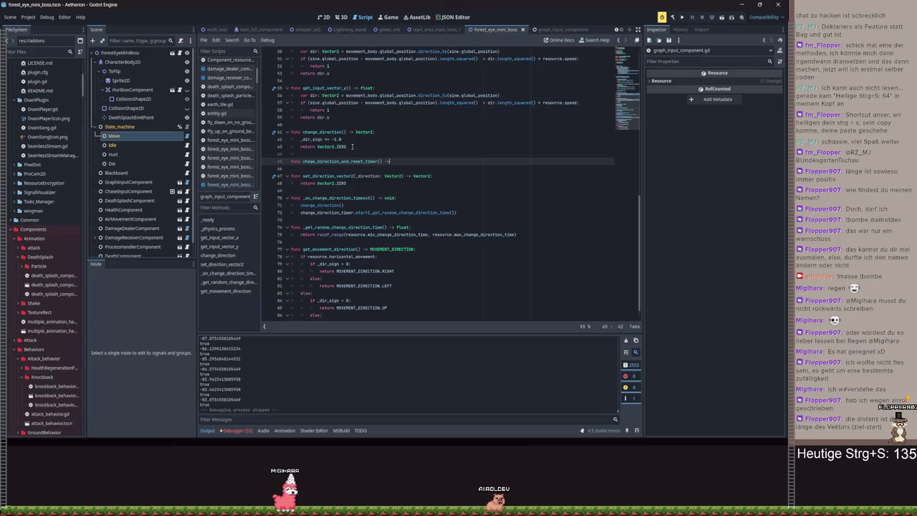
pyautogui.press('Return')
pyautogui.write(':')
pyautogui.press('Return')
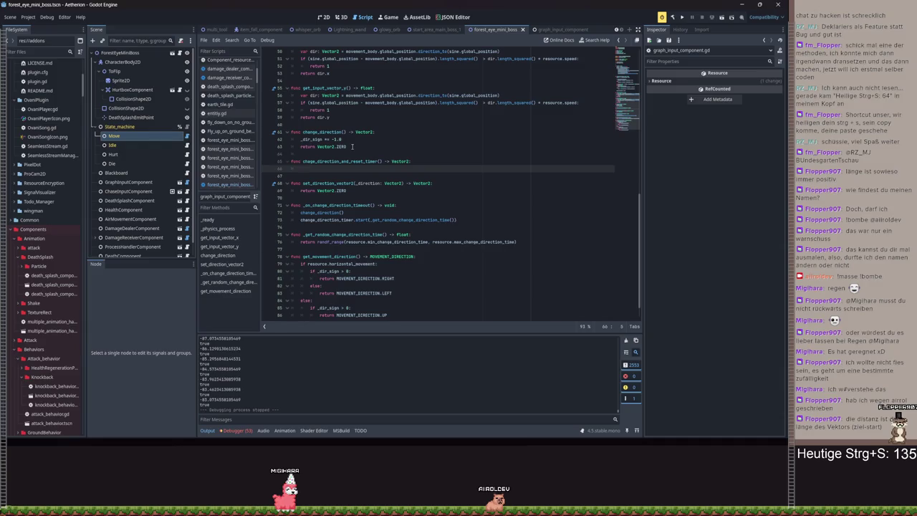
pyautogui.write('_on_change_direction_timeout(')
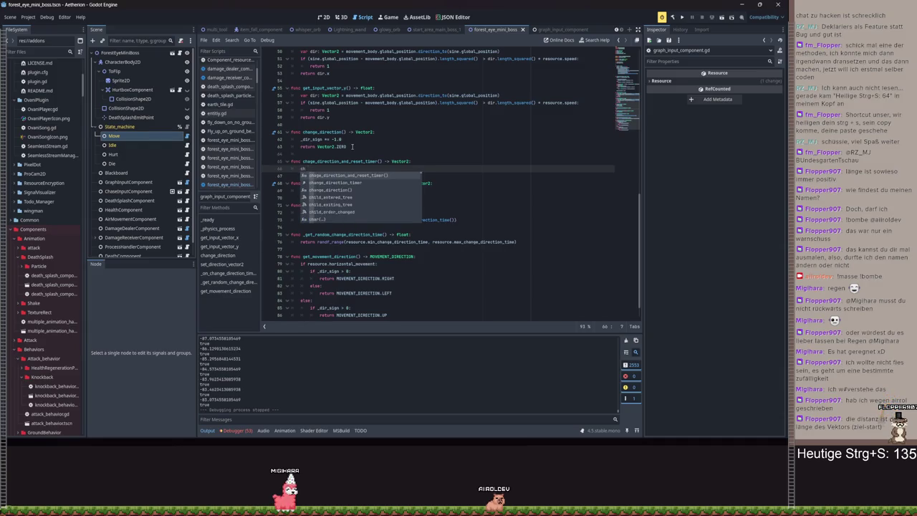
pyautogui.press('BackSpace')
pyautogui.press('BackSpace')
pyautogui.write('_on_change_direction_timeout(')
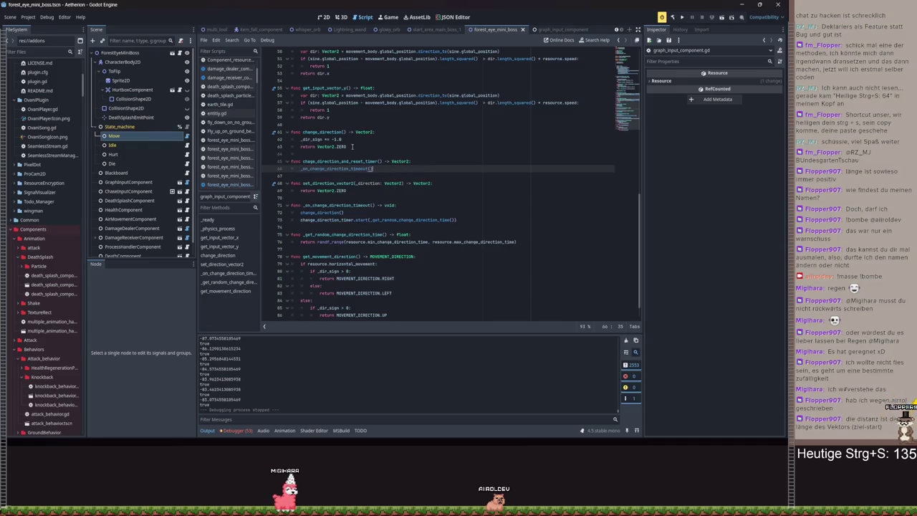
pyautogui.press('Return')
pyautogui.hotkey('ctrl', 's')
# Fill its body with the timer restart line copied from _on_change_direction_timeout
pyautogui.click(520, 149)
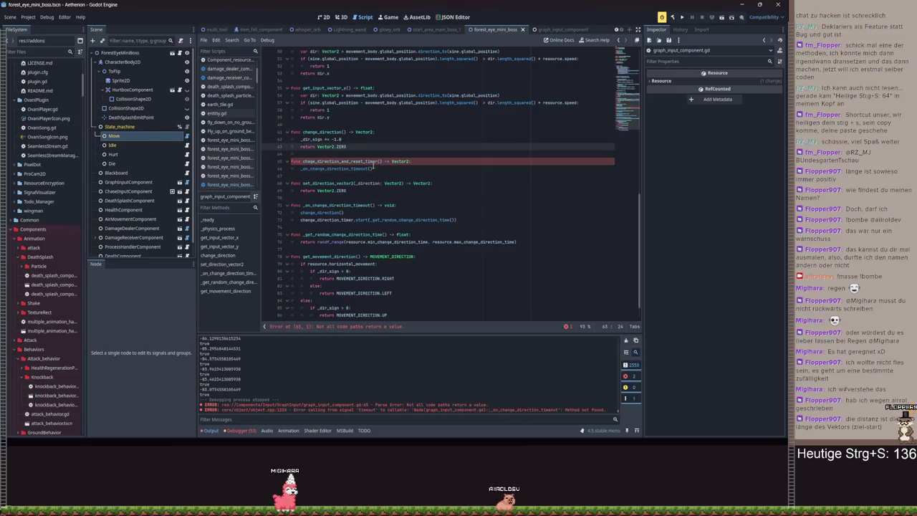
pyautogui.click(423, 169)
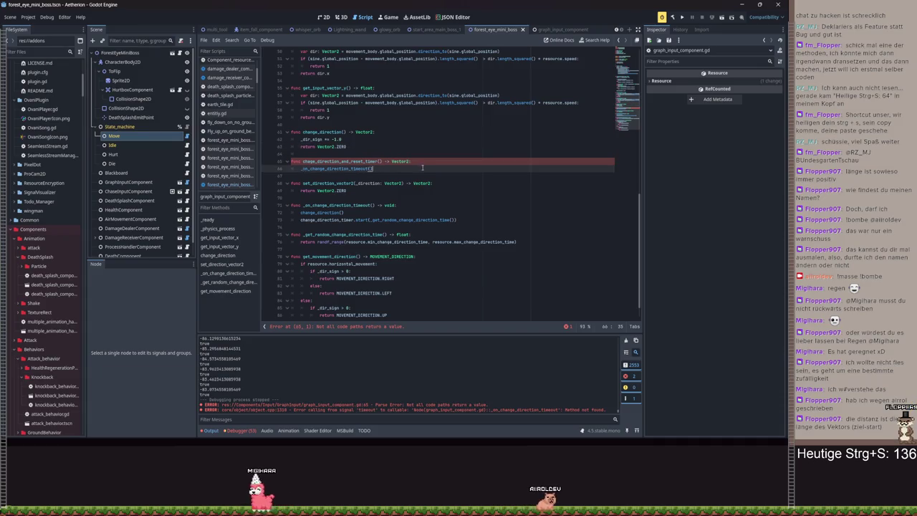
pyautogui.write('return')
pyautogui.hotkey('ctrl', 'BackSpace')
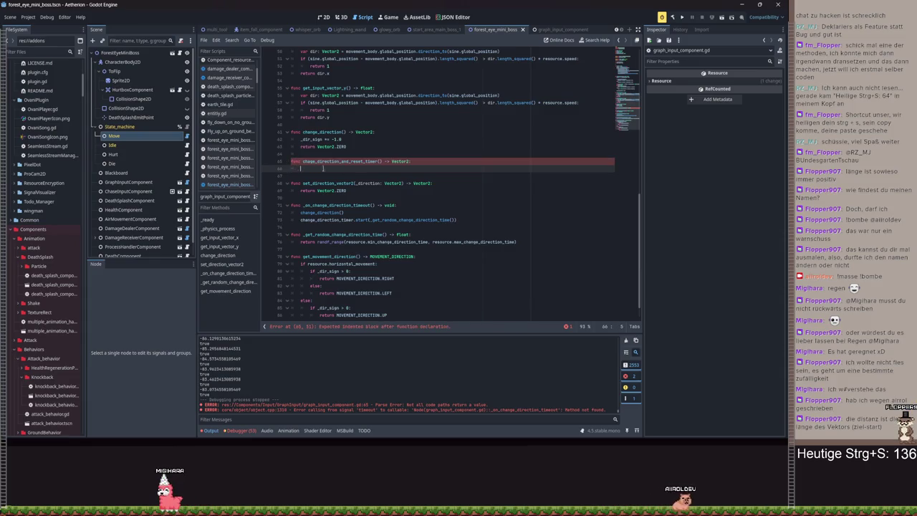
pyautogui.moveTo(467, 219); pyautogui.dragTo(299, 219)
pyautogui.hotkey('ctrl', 'c')
pyautogui.click(312, 169)
pyautogui.hotkey('ctrl', 'v')
# Add 'return change_direction()', save, and switch back to the boss move script
pyautogui.press('Return')
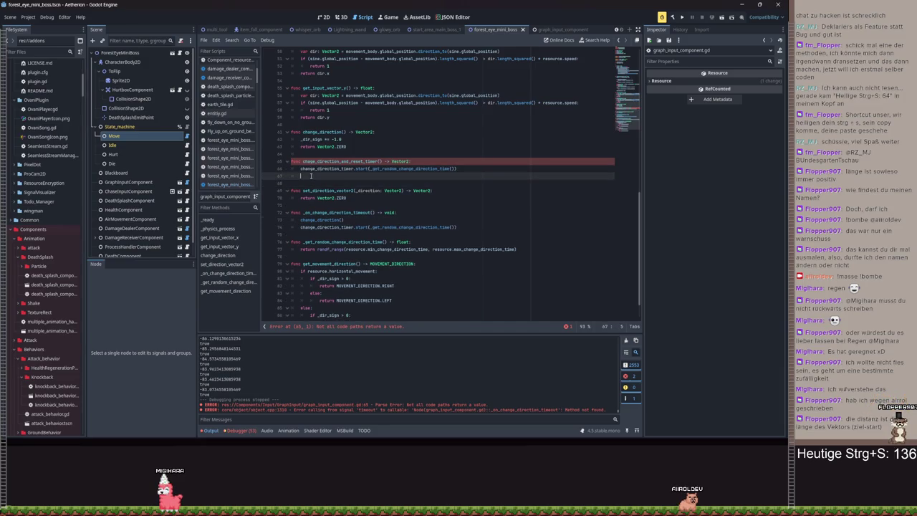
pyautogui.write('return cha')
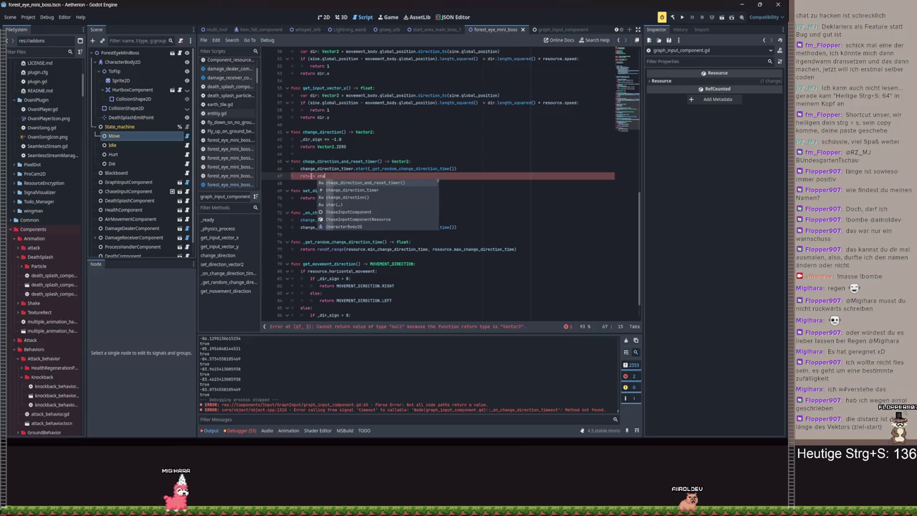
pyautogui.press('Down')
pyautogui.press('Down')
pyautogui.press('Return')
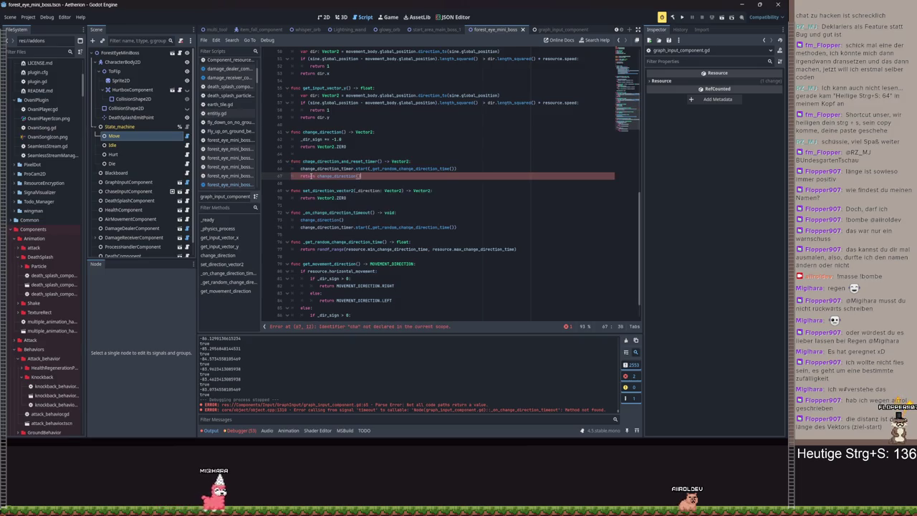
pyautogui.hotkey('ctrl', 's')
pyautogui.hotkey('alt', 'Left')
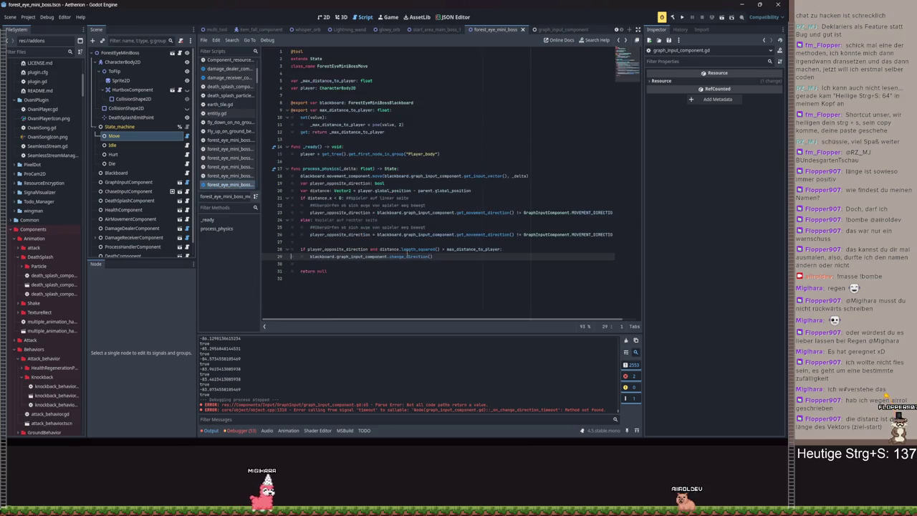
# Change the line 29 call to change_direction_and_reset_timer(), save, and run the project
pyautogui.press('BackSpace')
pyautogui.write('_and')
pyautogui.press('BackSpace')
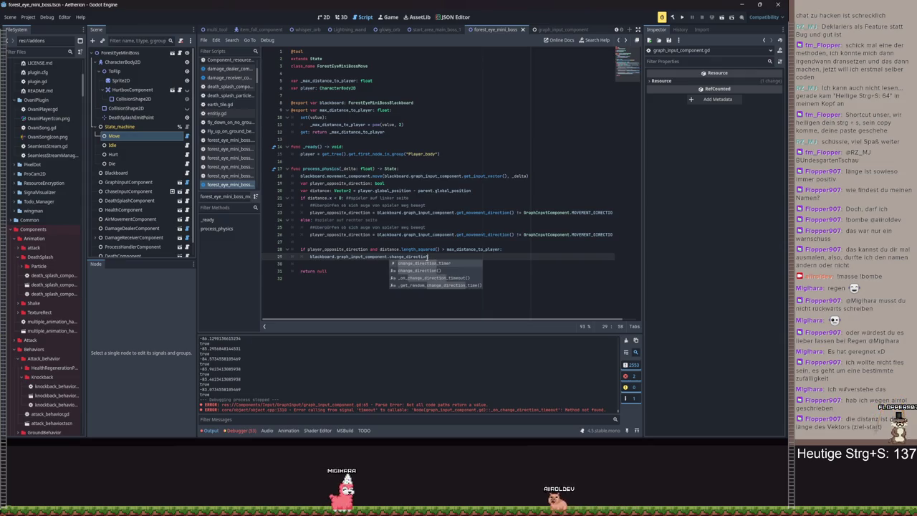
pyautogui.keyDown('ctrl'); pyautogui.click(418, 257); pyautogui.keyUp('ctrl')
pyautogui.click(310, 213)
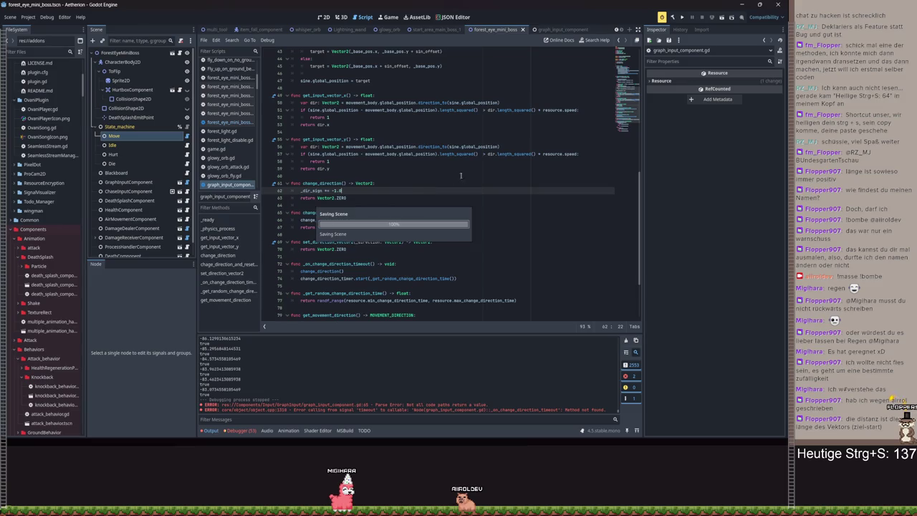
pyautogui.hotkey('alt', 'Left')
pyautogui.write('a')
pyautogui.press('Return')
pyautogui.hotkey('ctrl', 's')
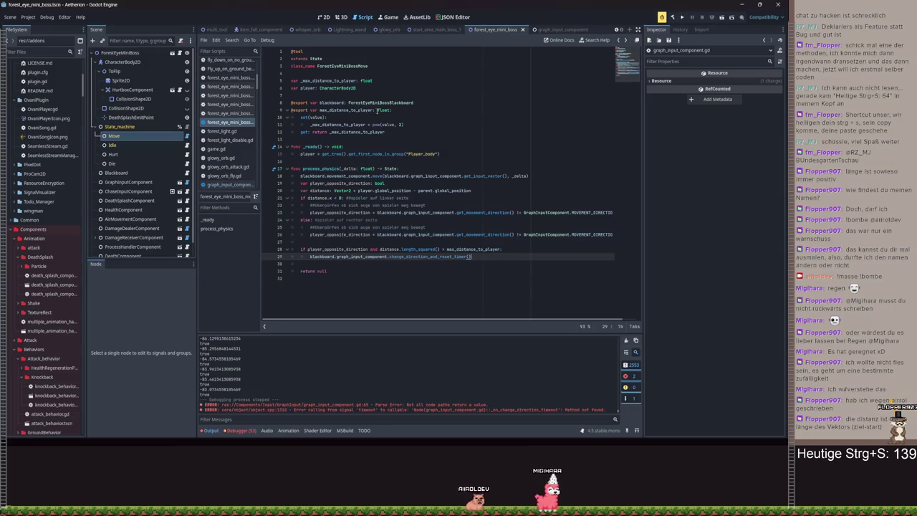
pyautogui.click(685, 20)
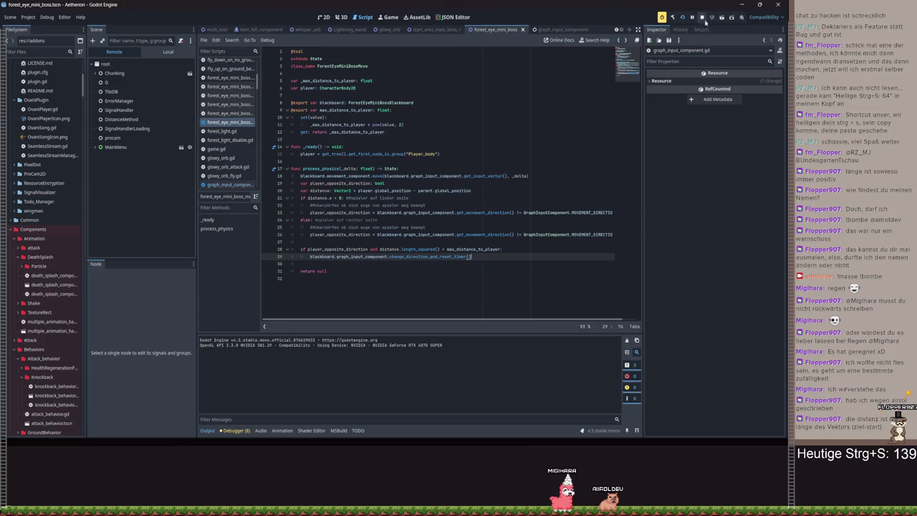
# Start from Spielstand 3 in full screen, run right past the flying eye, then close the game
pyautogui.press('F5')
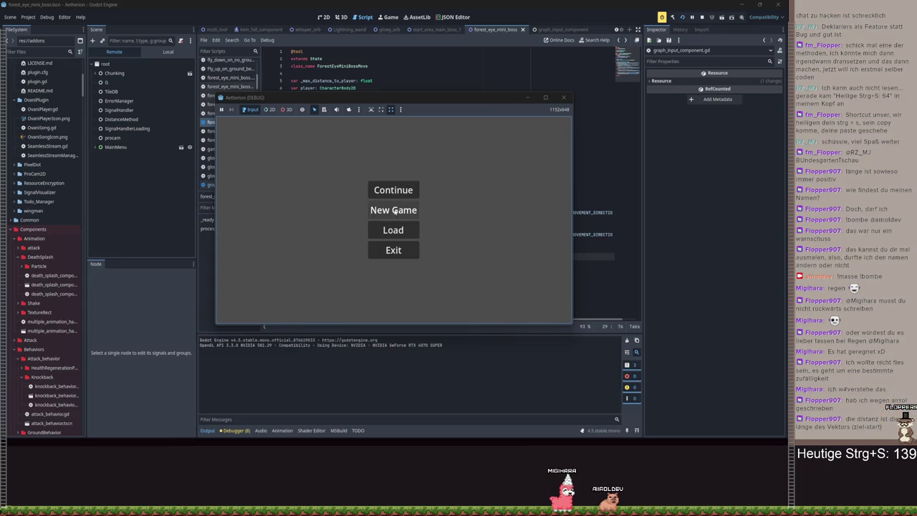
pyautogui.click(394, 211)
pyautogui.click(496, 188)
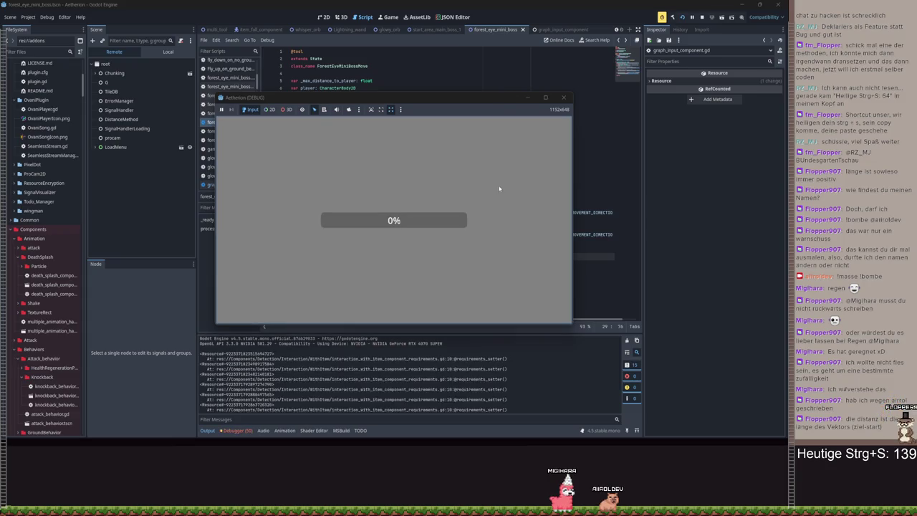
pyautogui.click(546, 97)
pyautogui.press('d')
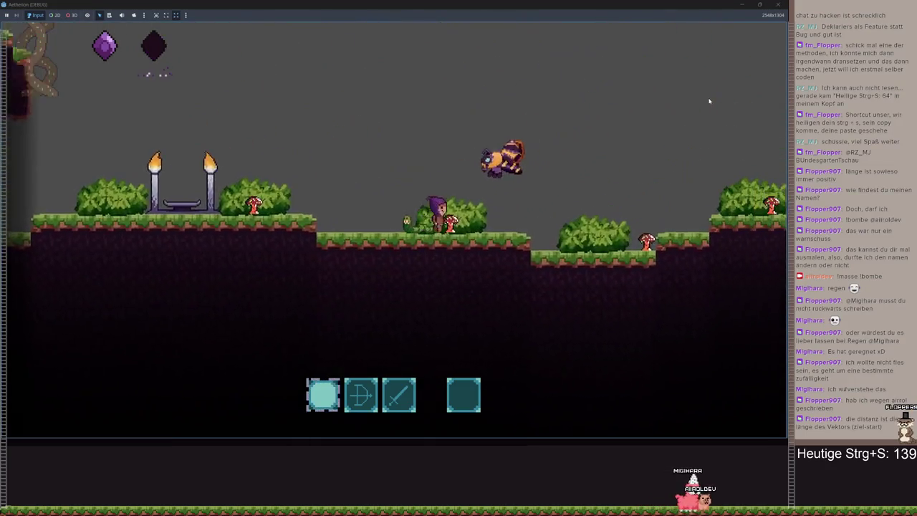
pyautogui.press('d')
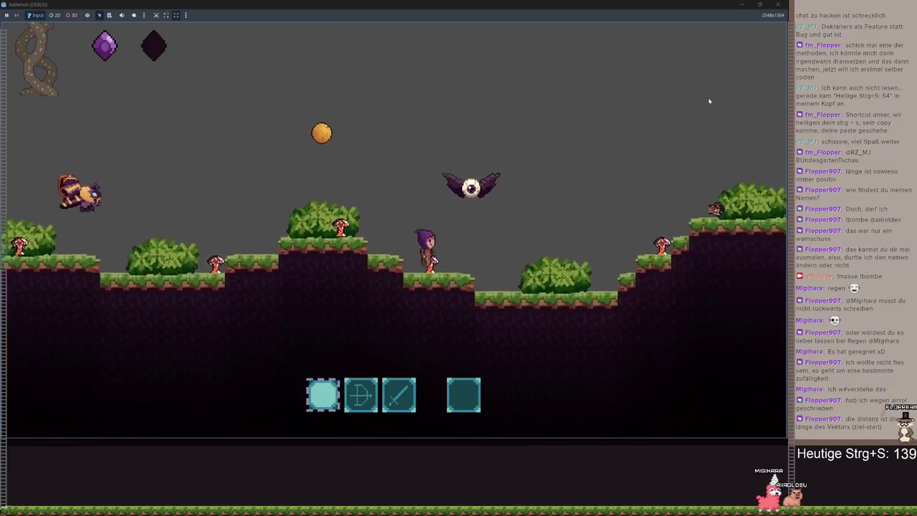
pyautogui.press('Escape')
pyautogui.click(743, 5)
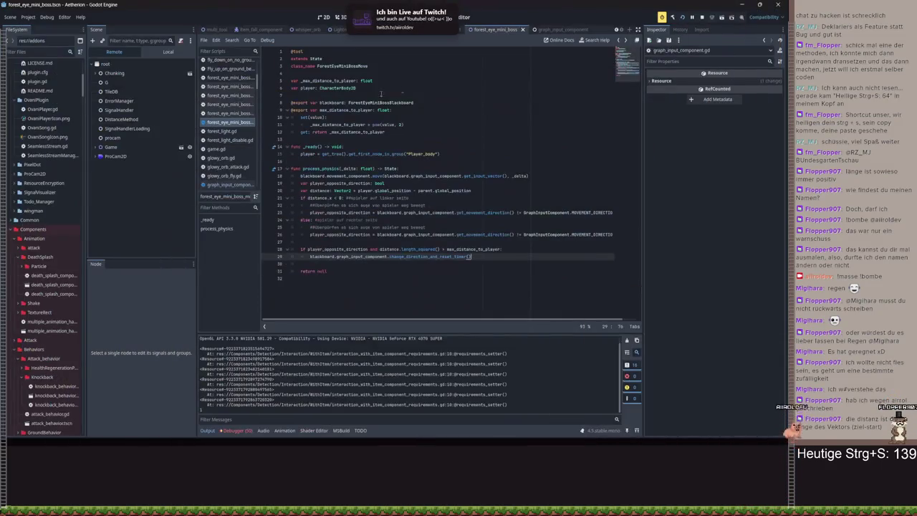
# Inspect the Move node's Blackboard and Max Distance to Player properties
pyautogui.click(113, 147)
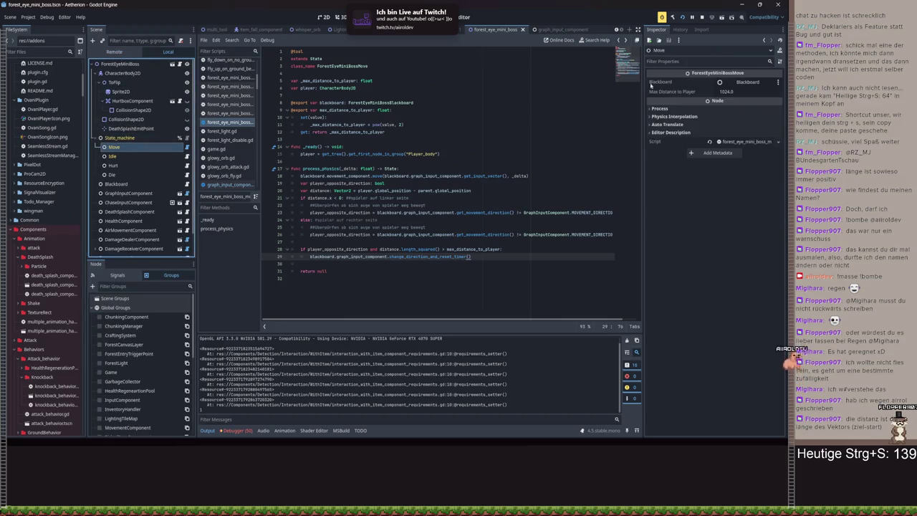
pyautogui.click(746, 82)
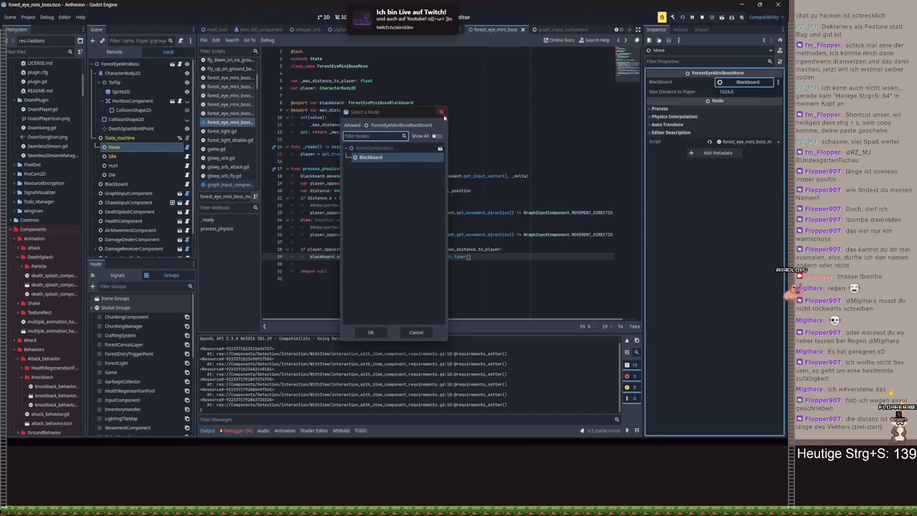
pyautogui.click(441, 113)
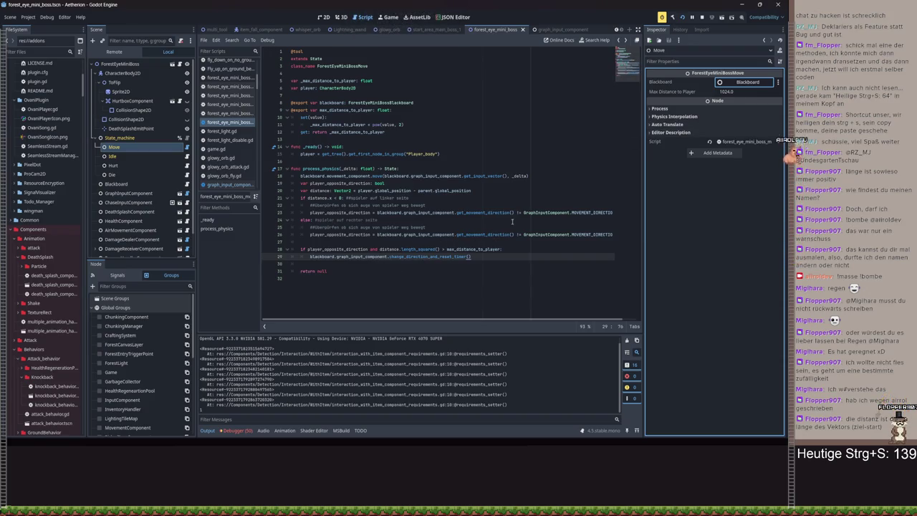
pyautogui.click(745, 92)
# Insert print(distance.length_squared()) above the distance check, save, and run the game
pyautogui.click(416, 242)
pyautogui.press('Return')
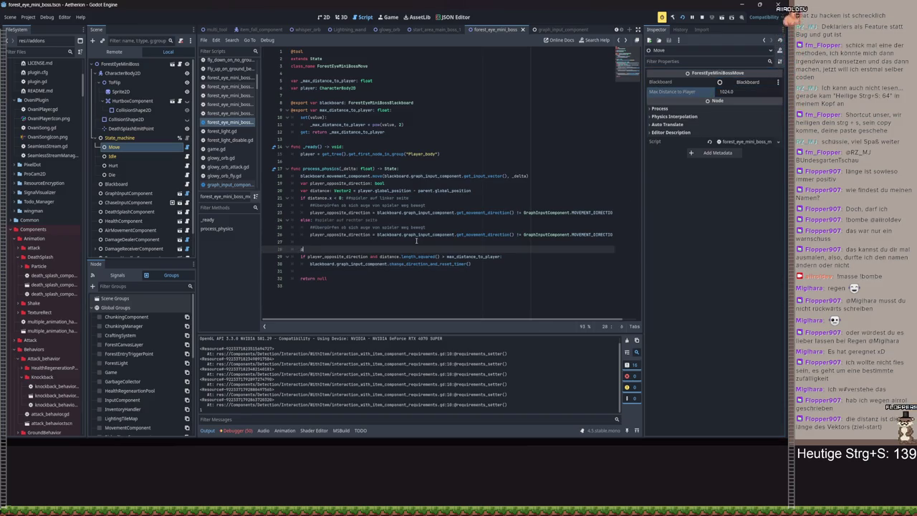
pyautogui.write('print(disance.leng')
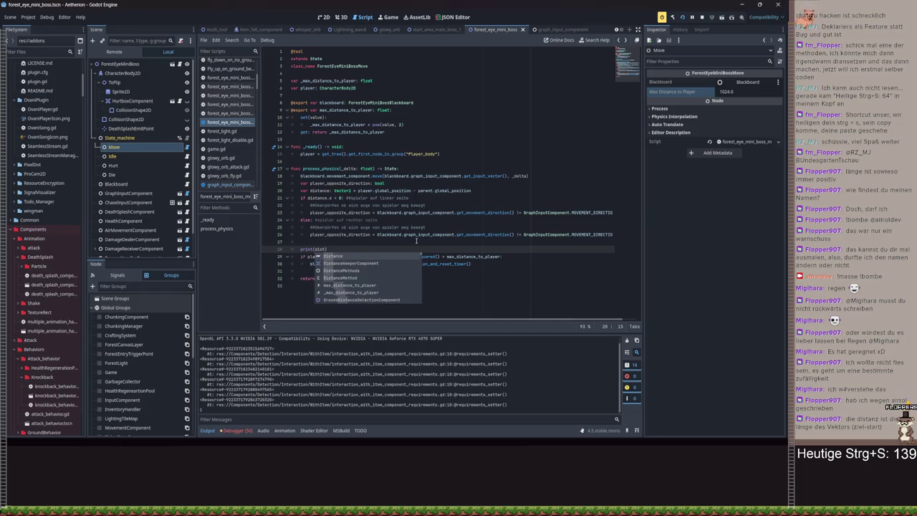
pyautogui.press('Down')
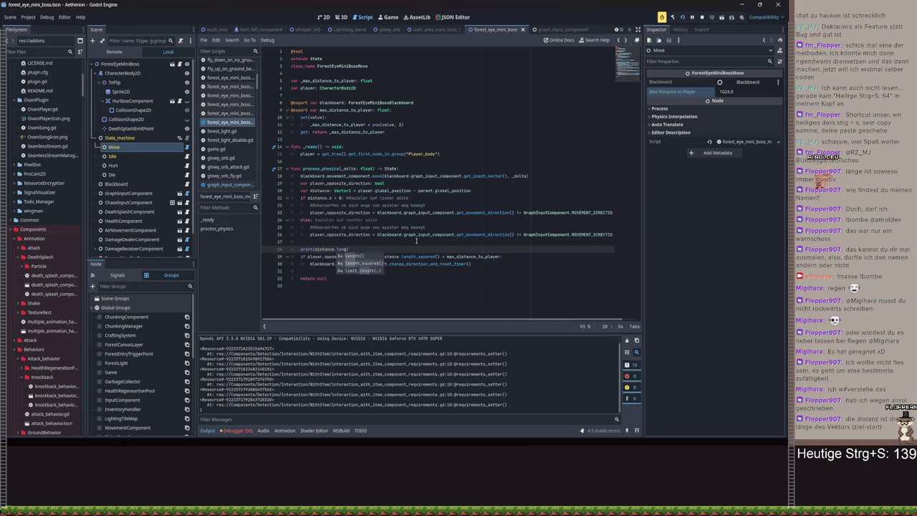
pyautogui.press('Return')
pyautogui.hotkey('ctrl', 's')
pyautogui.press('F5')
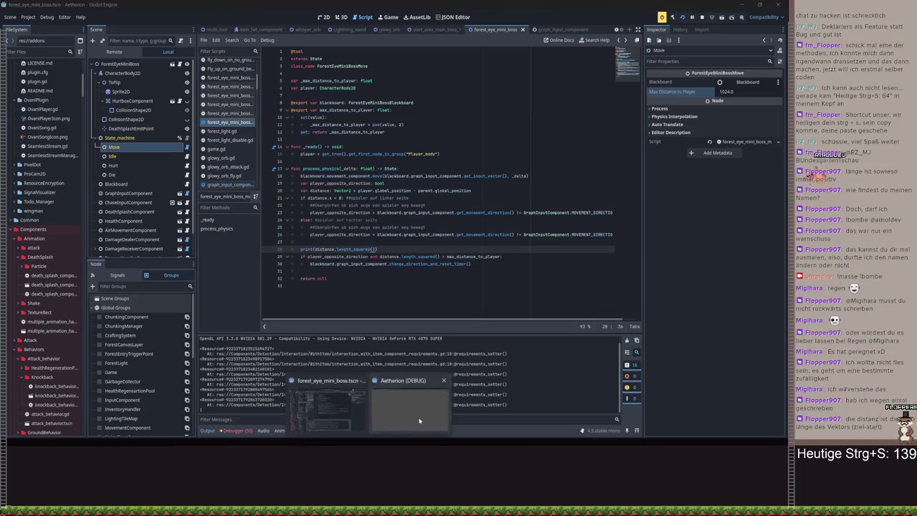
# Close the floating game, relaunch it, walk right to log squared distances, then stop it
pyautogui.doubleClick(520, 10)
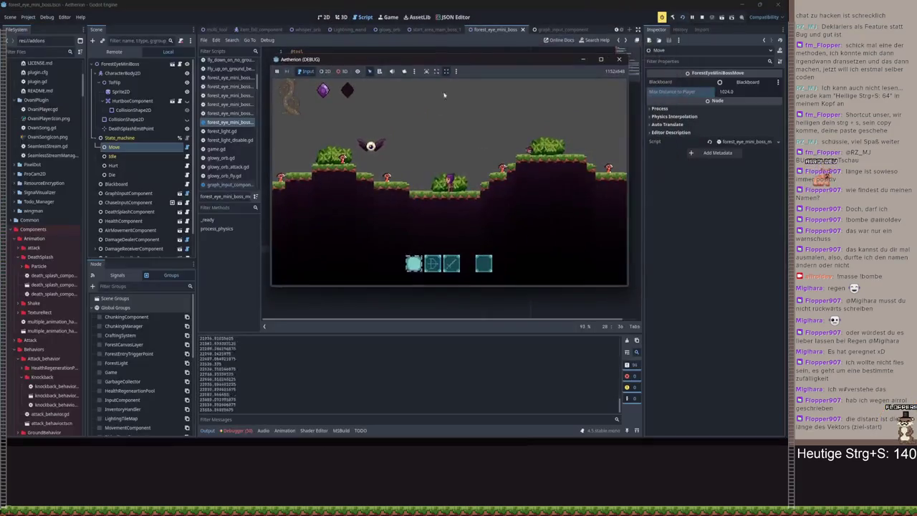
pyautogui.press('Escape')
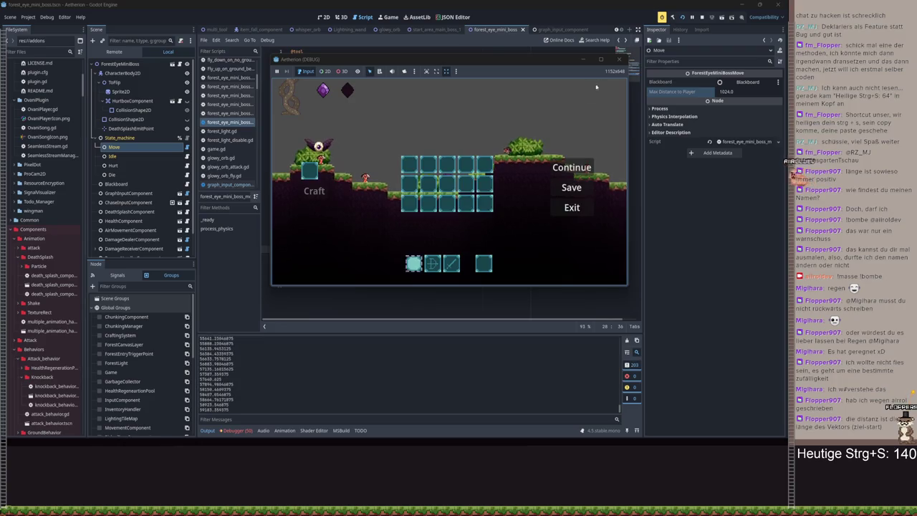
pyautogui.click(574, 207)
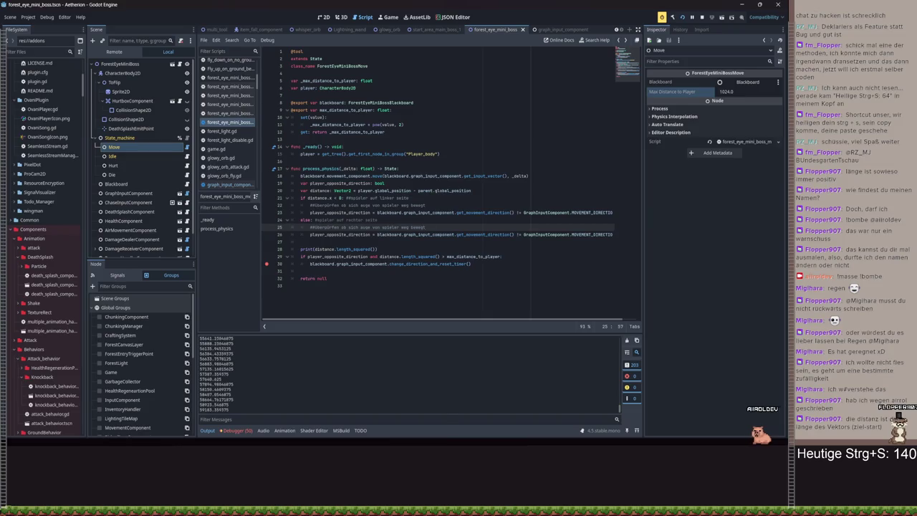
pyautogui.hotkey('ctrl', 's')
pyautogui.press('F5')
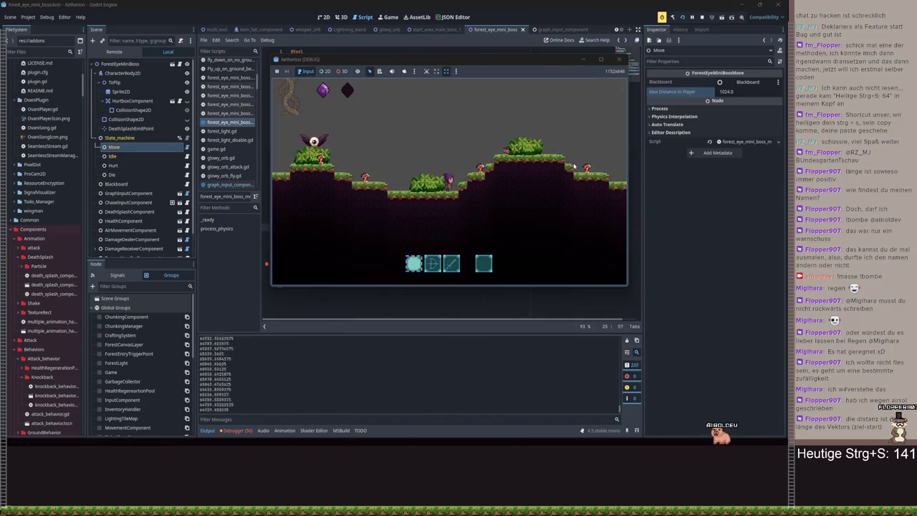
pyautogui.press('d')
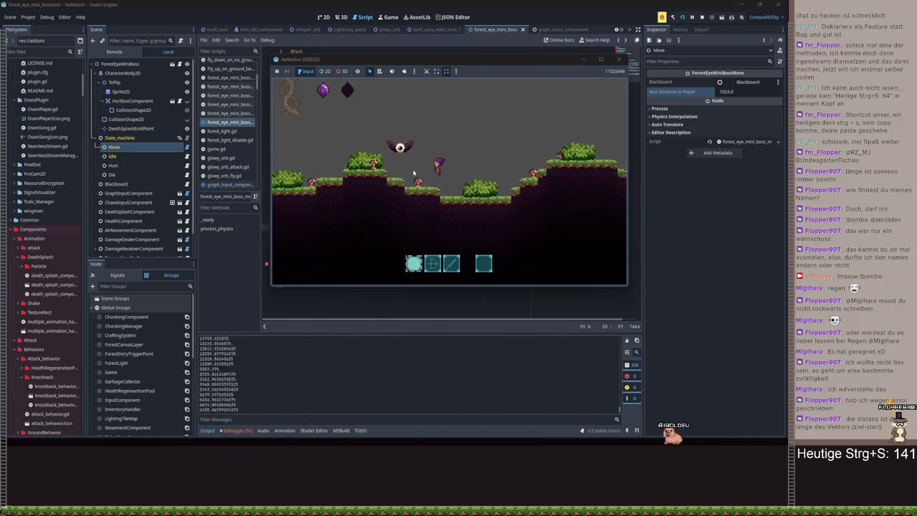
pyautogui.press('Escape')
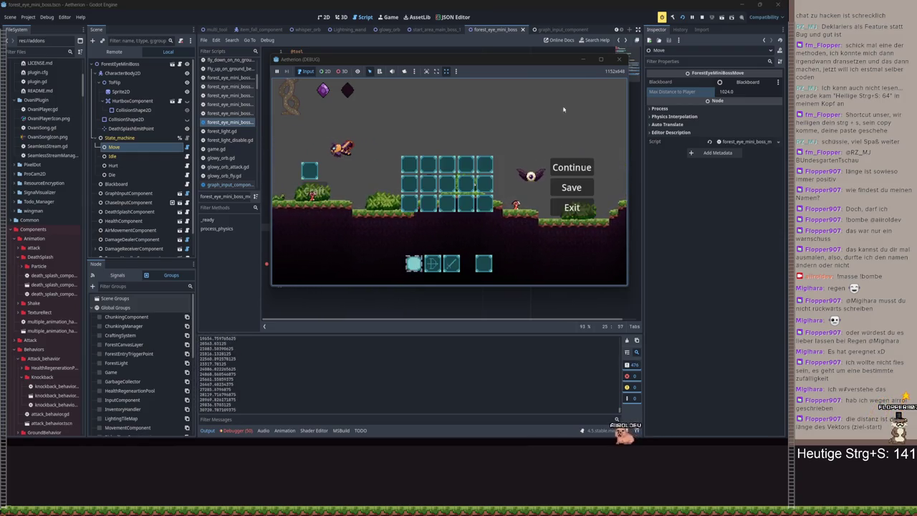
pyautogui.press('F5')
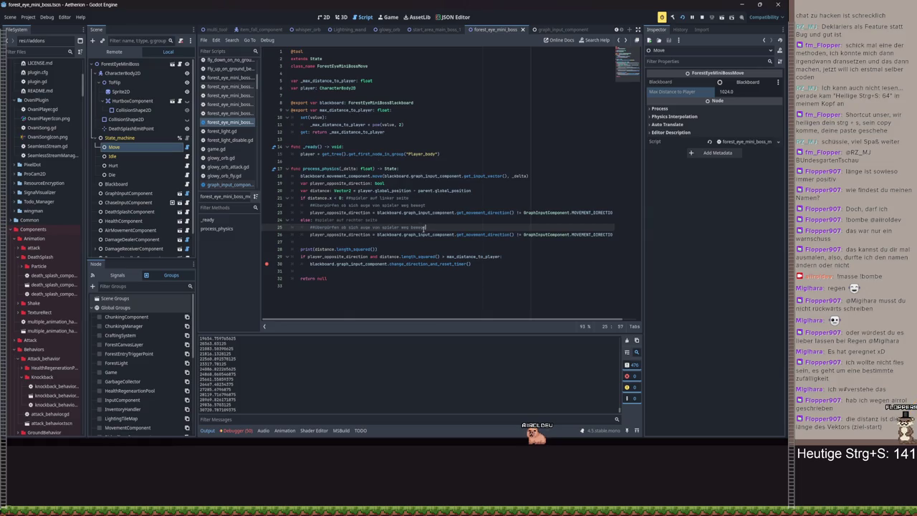
# Change max_distance_to_player on line 29 to _max_distance_to_player
pyautogui.click(448, 256)
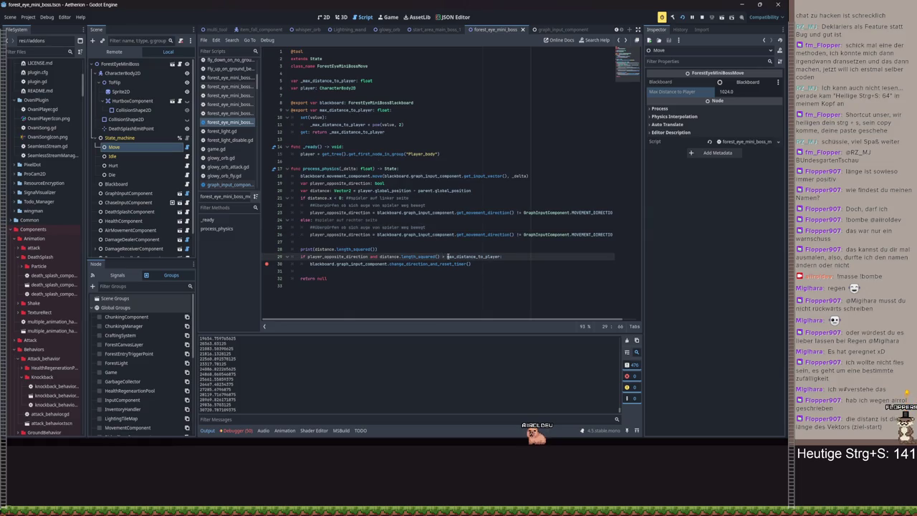
pyautogui.write('_')
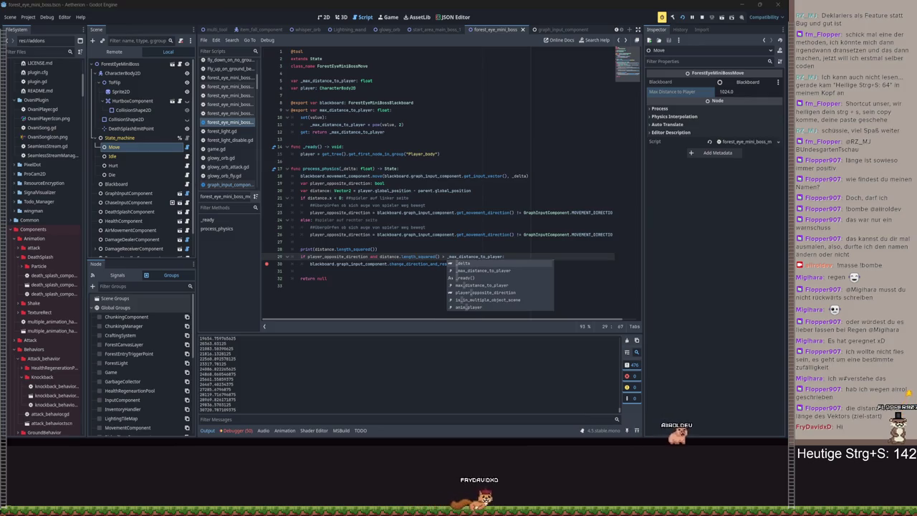
pyautogui.click(529, 206)
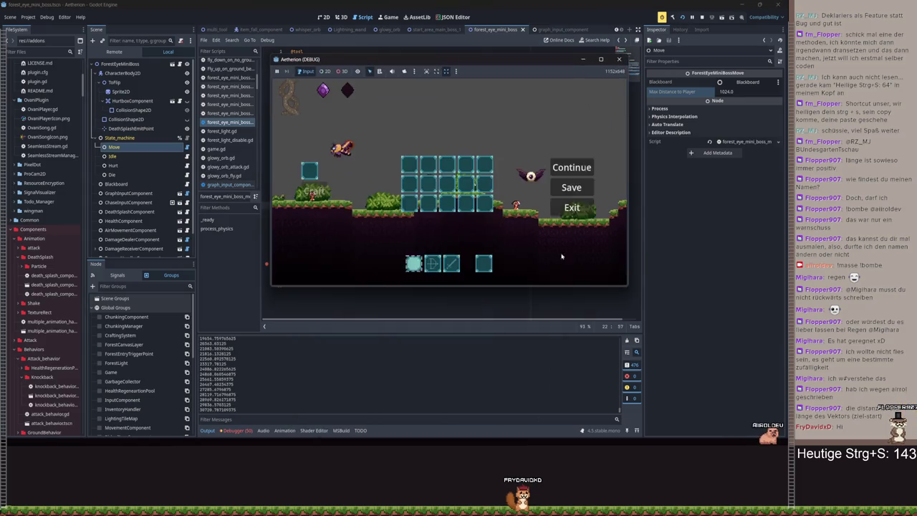
# Pause the game, maximize its window to full screen, and resume play
pyautogui.press('Escape')
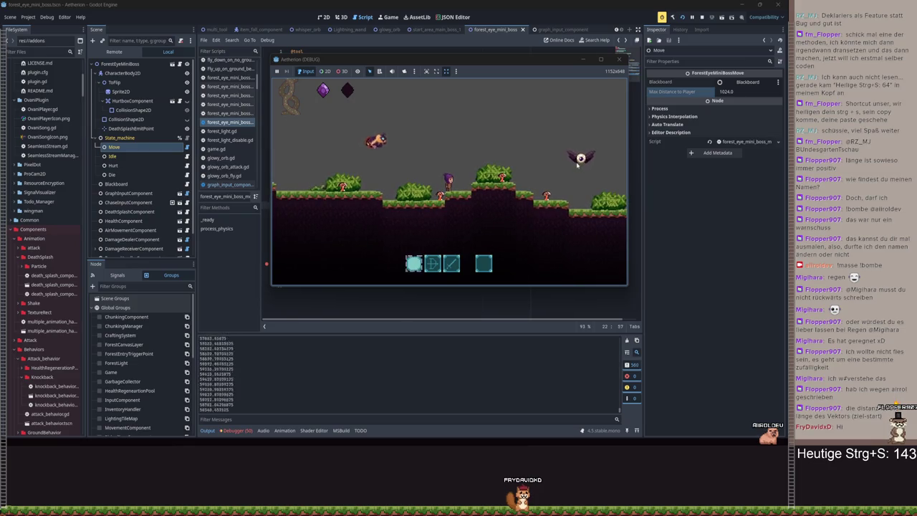
pyautogui.press('d')
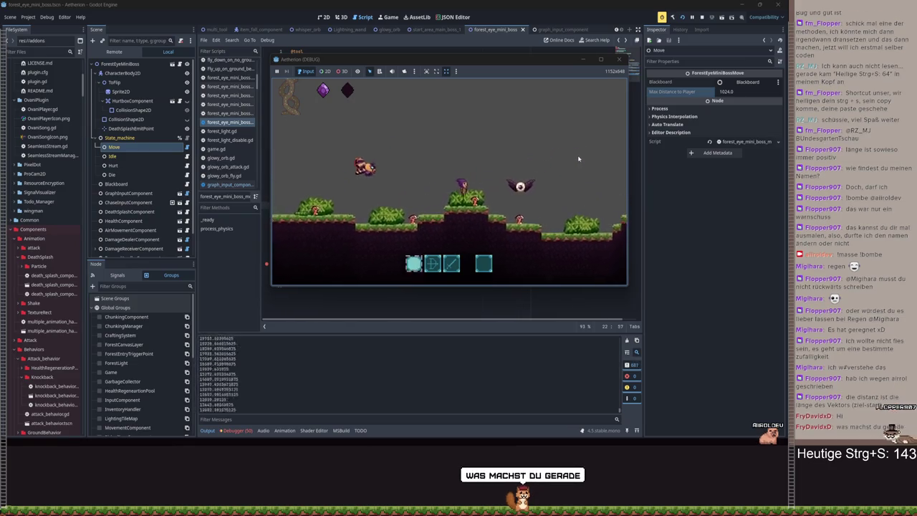
pyautogui.press('Escape')
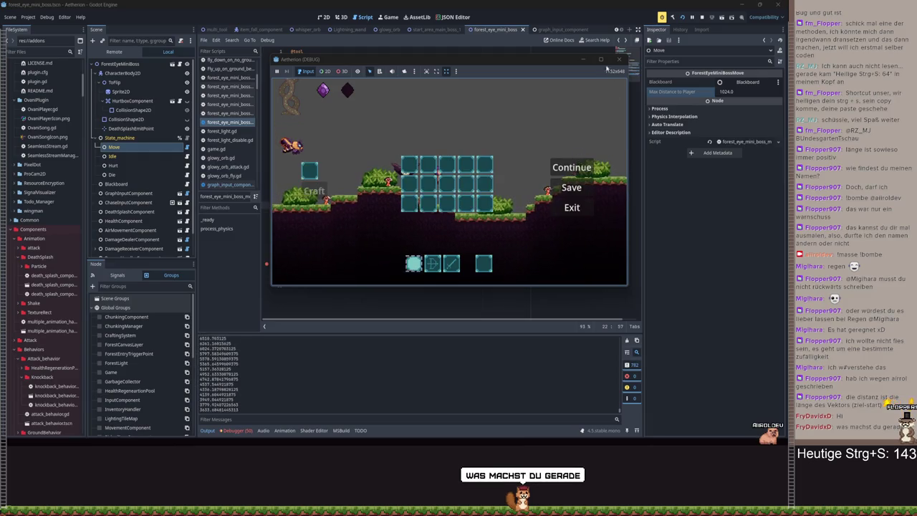
pyautogui.press('super+Up')
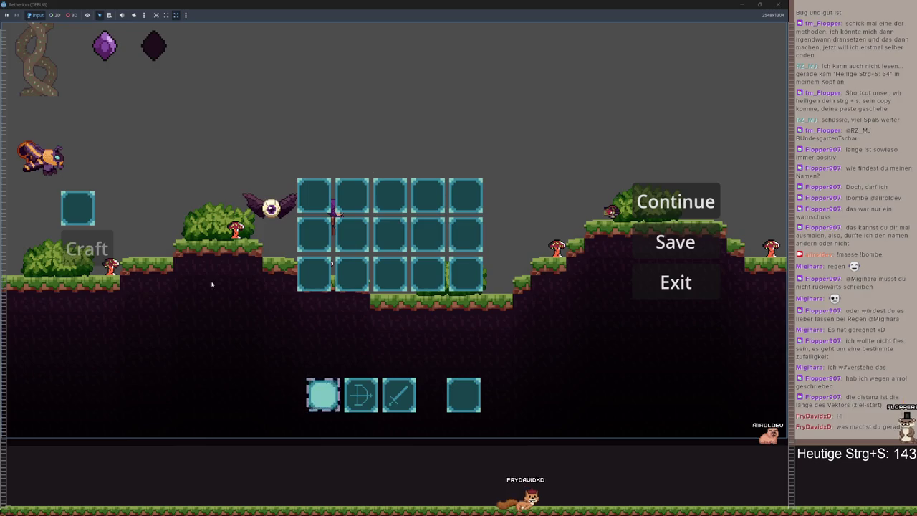
pyautogui.click(674, 200)
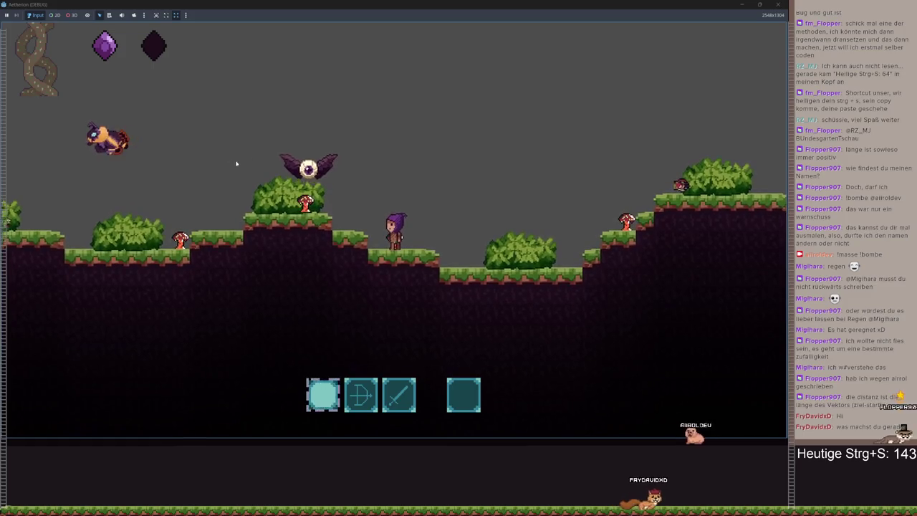
# Walk and jump left and right across the forest platforms, then pause and return to the editor
pyautogui.press('d')
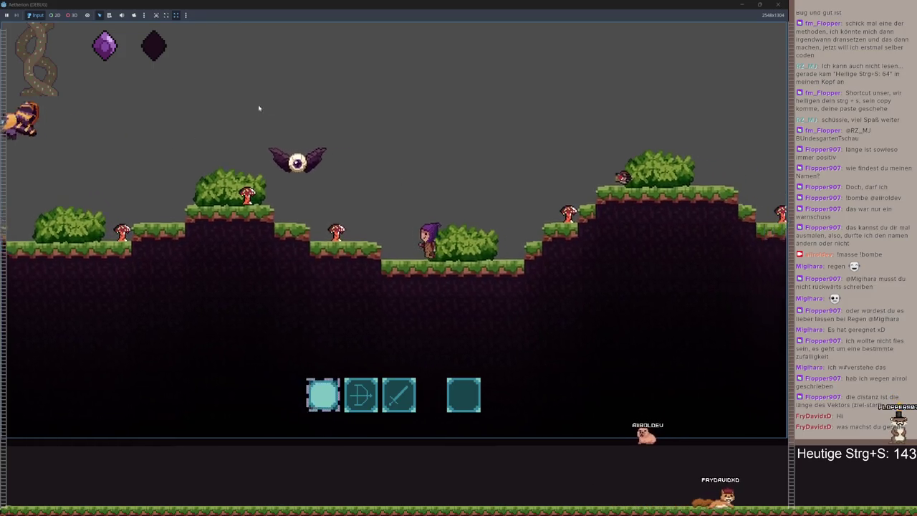
pyautogui.press('a')
pyautogui.press('space')
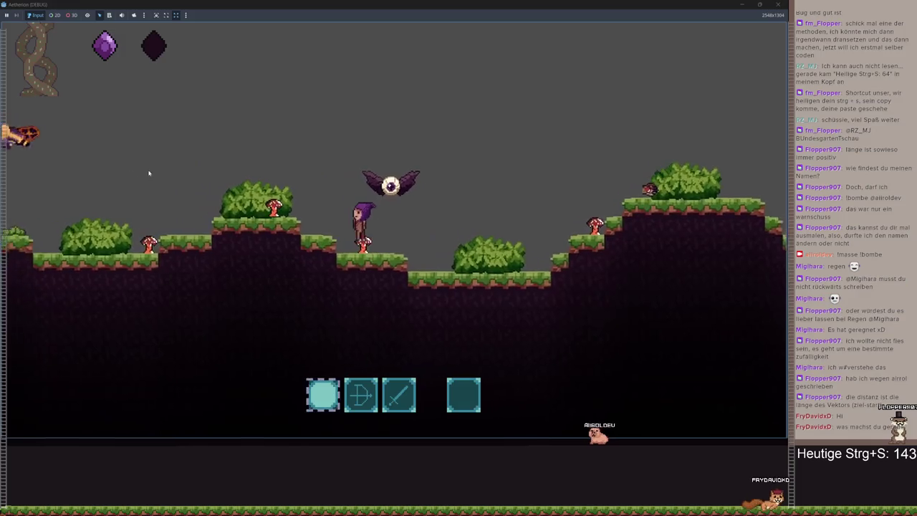
pyautogui.press('a')
pyautogui.press('space')
pyautogui.press('d')
pyautogui.press('space')
pyautogui.press('a')
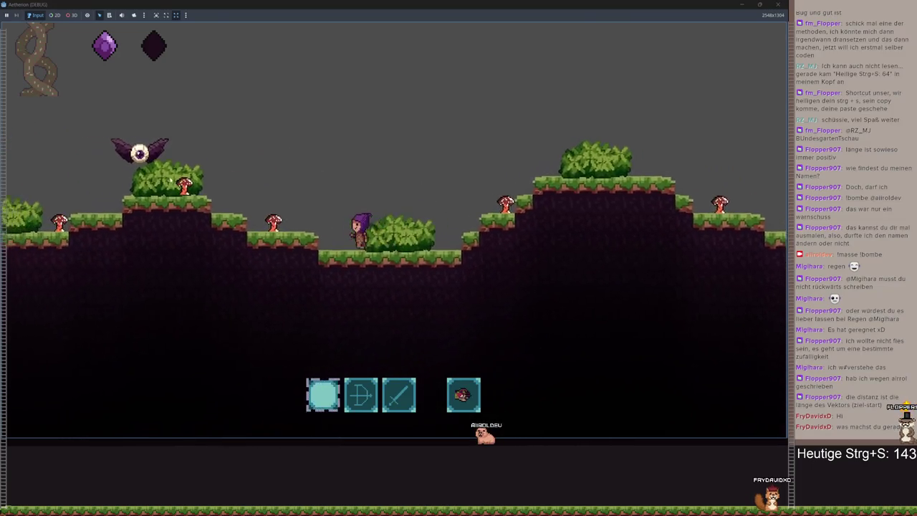
pyautogui.press('space')
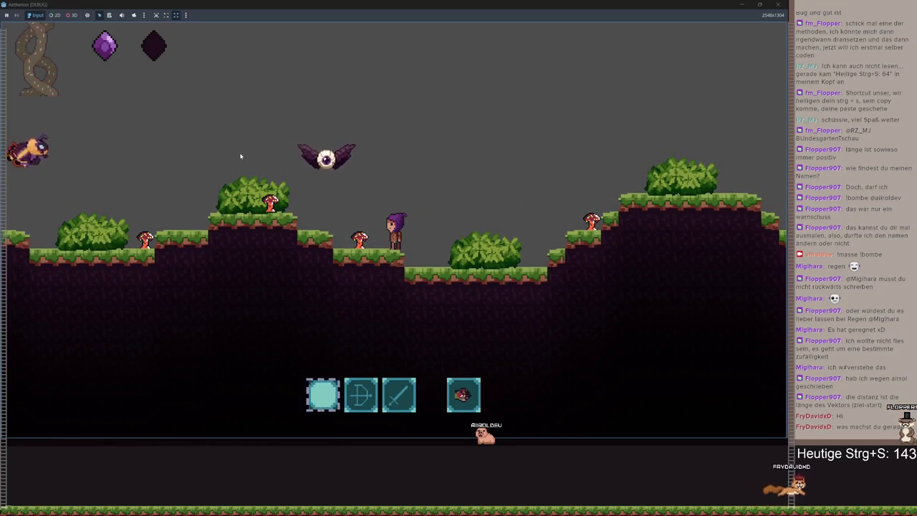
pyautogui.press('Escape')
pyautogui.click(742, 4)
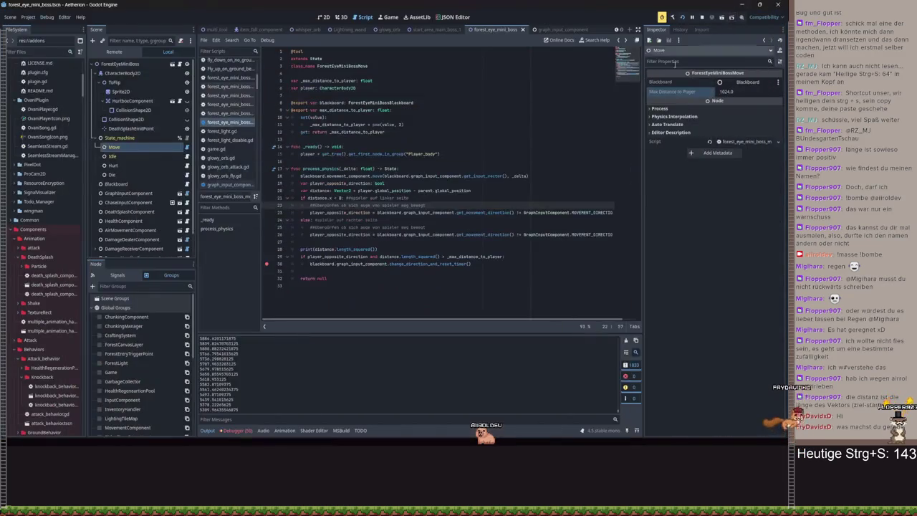
# Review player_opposite_direction and the distance check on lines 19–29, then bring the Aetherion game forward
pyautogui.click(346, 198)
pyautogui.click(375, 249)
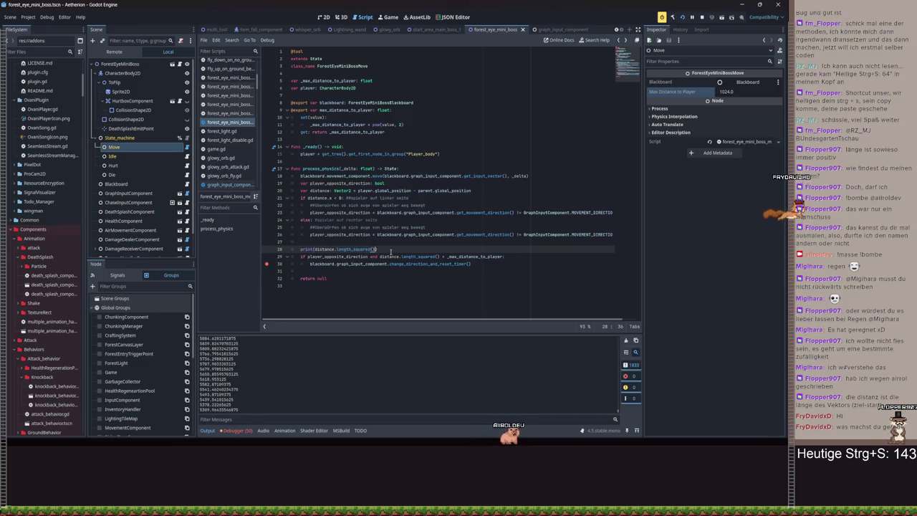
pyautogui.click(462, 256)
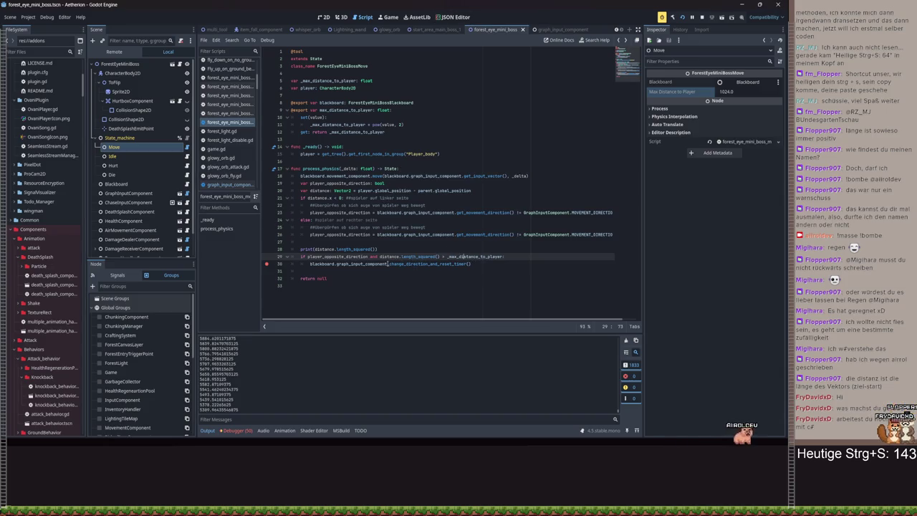
pyautogui.doubleClick(324, 256)
pyautogui.click(360, 256)
pyautogui.moveTo(366, 256)
pyautogui.mouseDown()
pyautogui.moveTo(303, 249)
pyautogui.moveTo(308, 256)
pyautogui.mouseUp()
pyautogui.moveTo(372, 234); pyautogui.dragTo(310, 235)
pyautogui.click(328, 212)
pyautogui.click(405, 185)
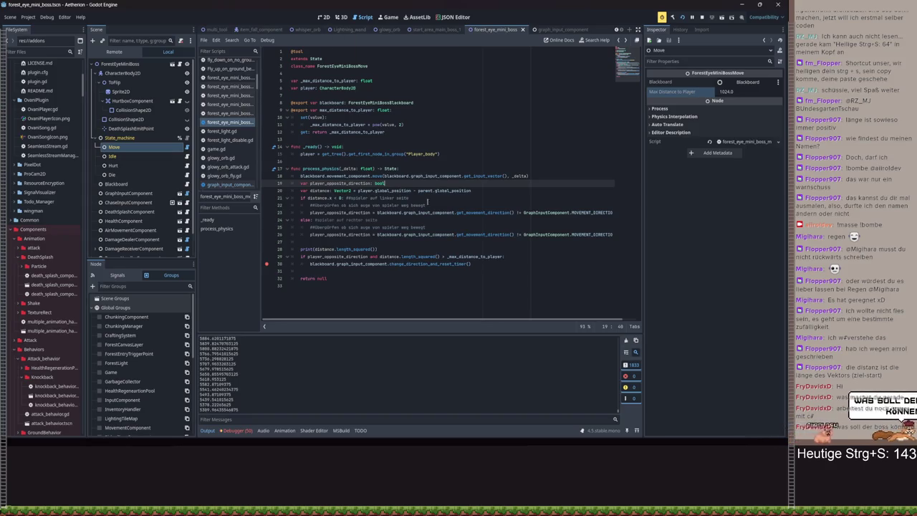
pyautogui.moveTo(369, 439)
pyautogui.click(405, 425)
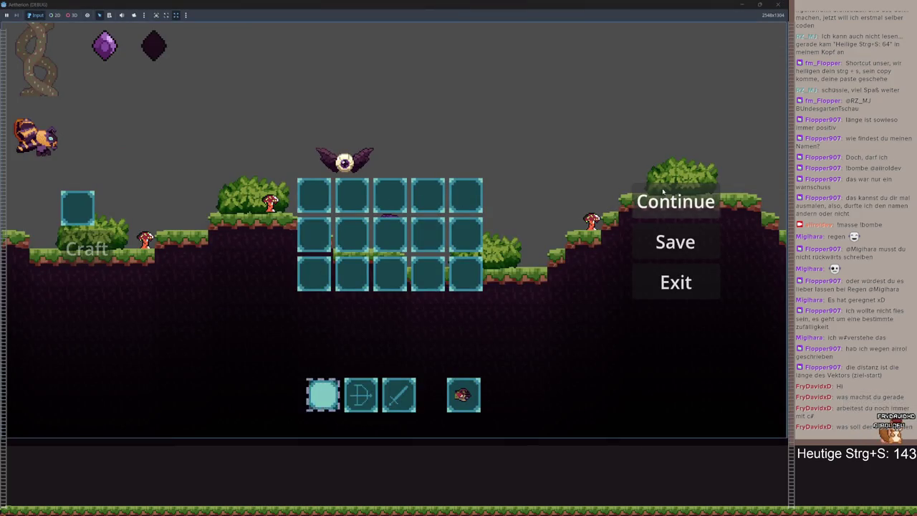
pyautogui.click(645, 214)
pyautogui.press('Escape')
pyautogui.press('Escape')
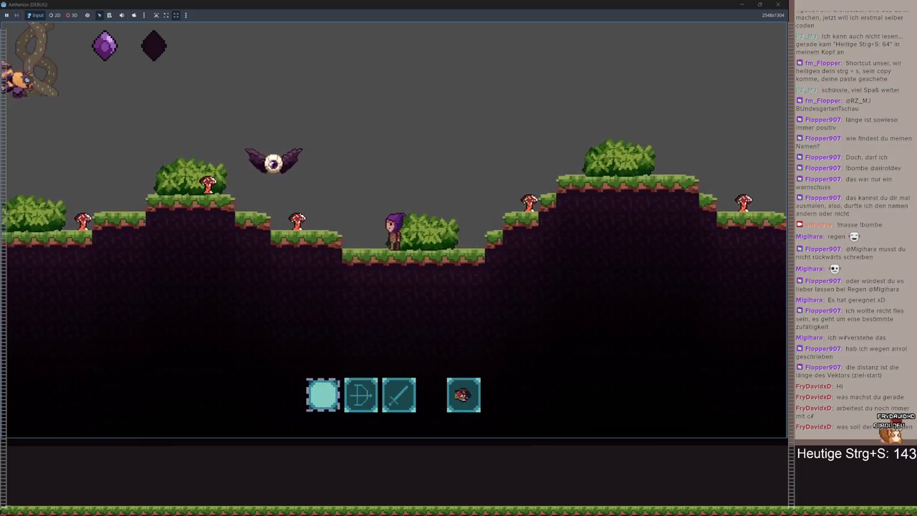
pyautogui.press('Escape')
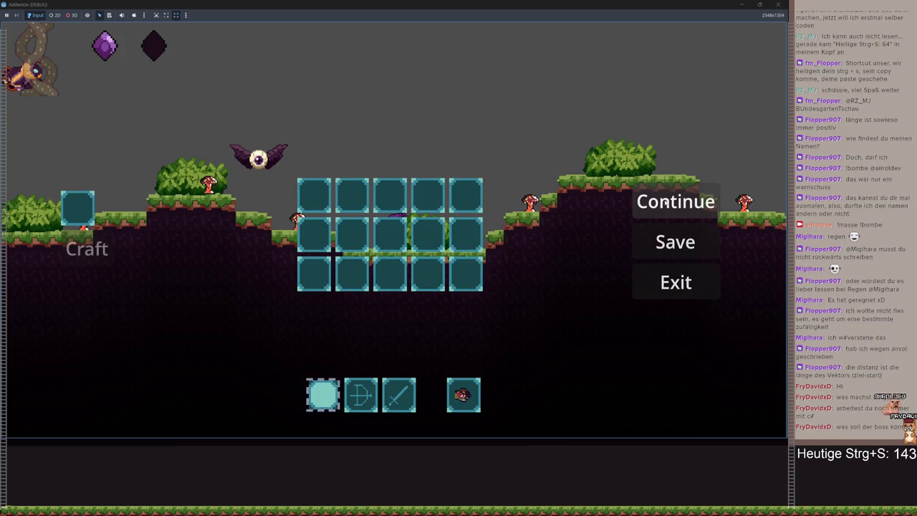
pyautogui.click(665, 203)
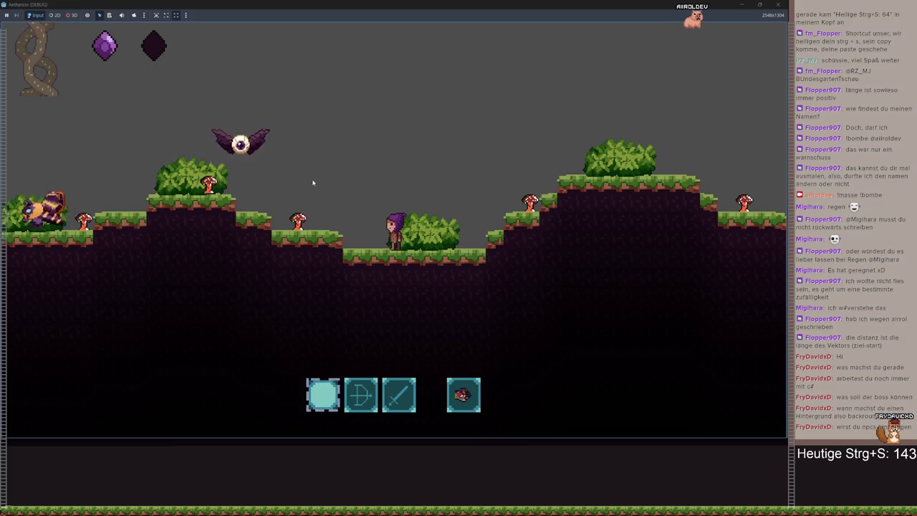
# Run and jump the character left onto the ledge and away from the eye boss
pyautogui.press('a')
pyautogui.press('space')
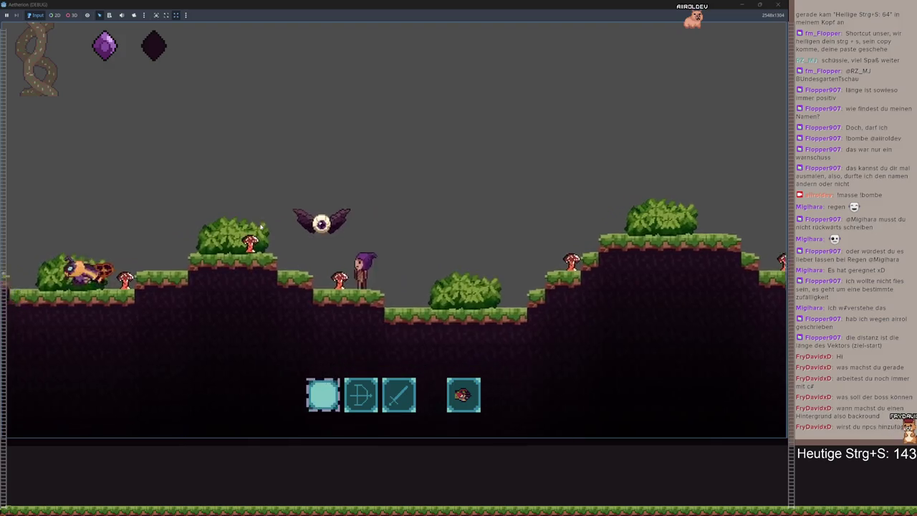
pyautogui.press('a')
pyautogui.press('space')
pyautogui.press('a')
pyautogui.press('space')
# Run the character back to the right, then pause and exit to the main menu
pyautogui.press('d')
pyautogui.press('space')
pyautogui.press('d')
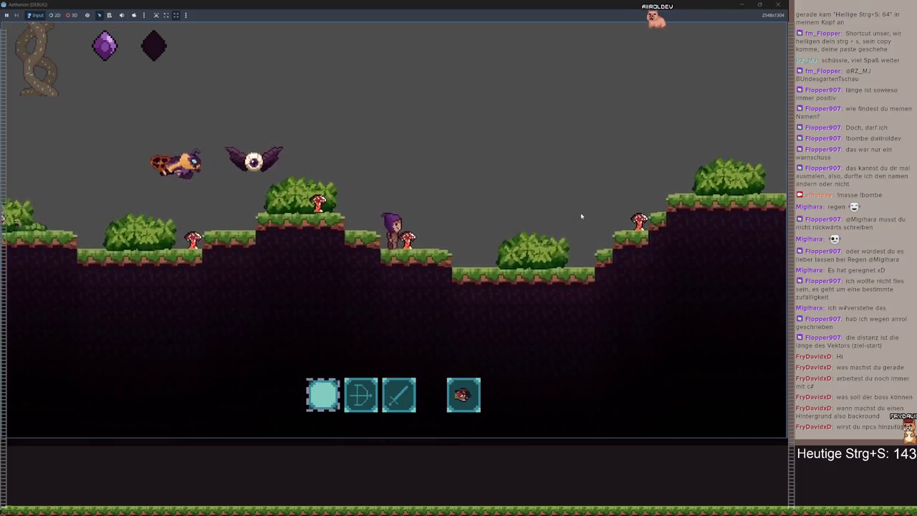
pyautogui.press('Escape')
pyautogui.click(710, 287)
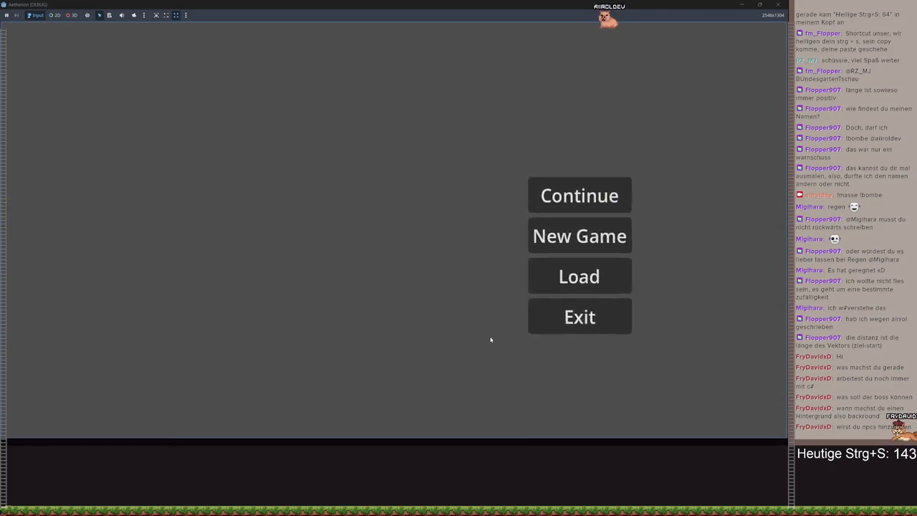
# Quit the game, make line 28 print player_opposite_direction, save, and rerun the project
pyautogui.click(426, 301)
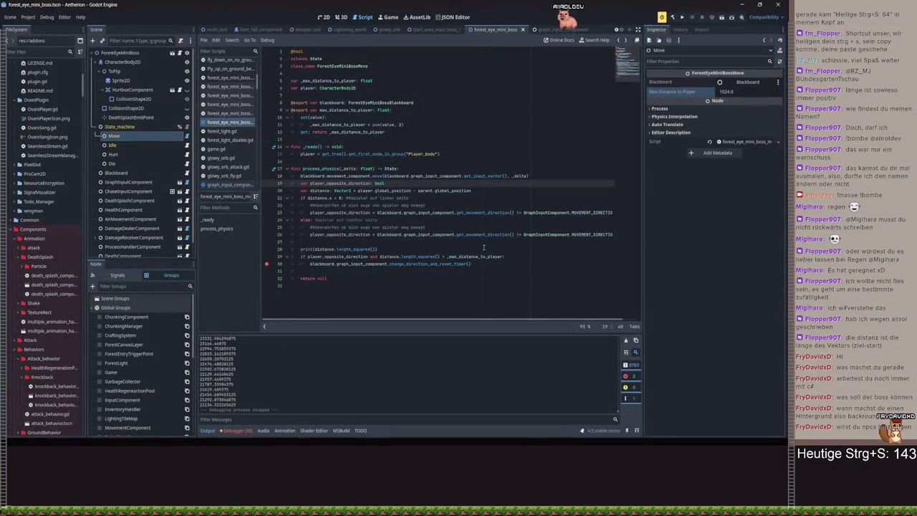
pyautogui.click(374, 249)
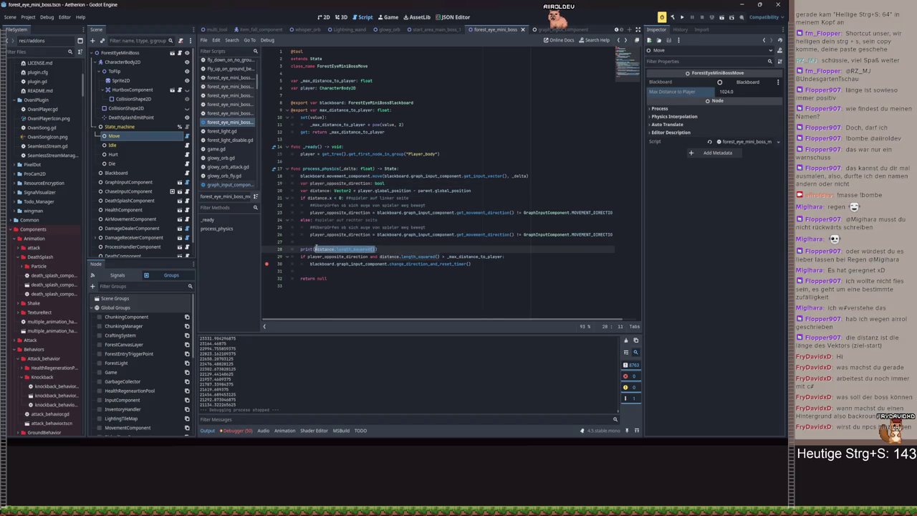
pyautogui.press('BackSpace')
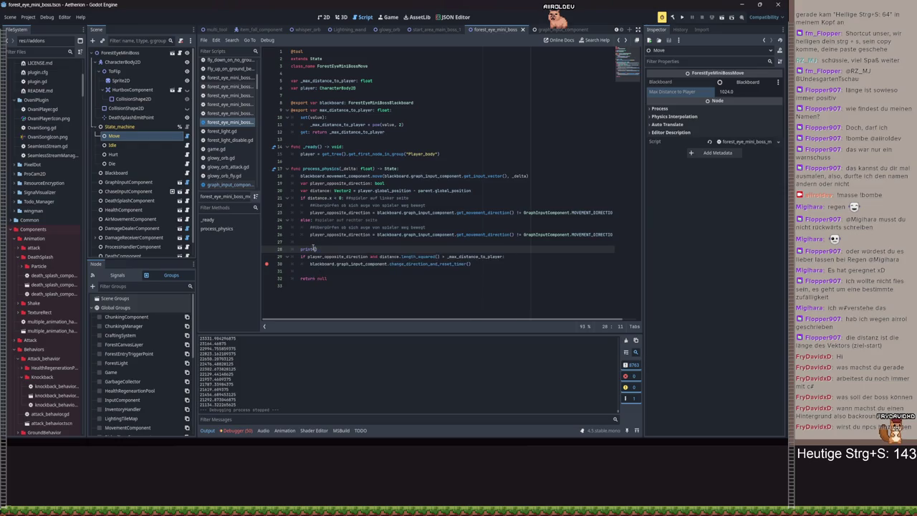
pyautogui.write('pla')
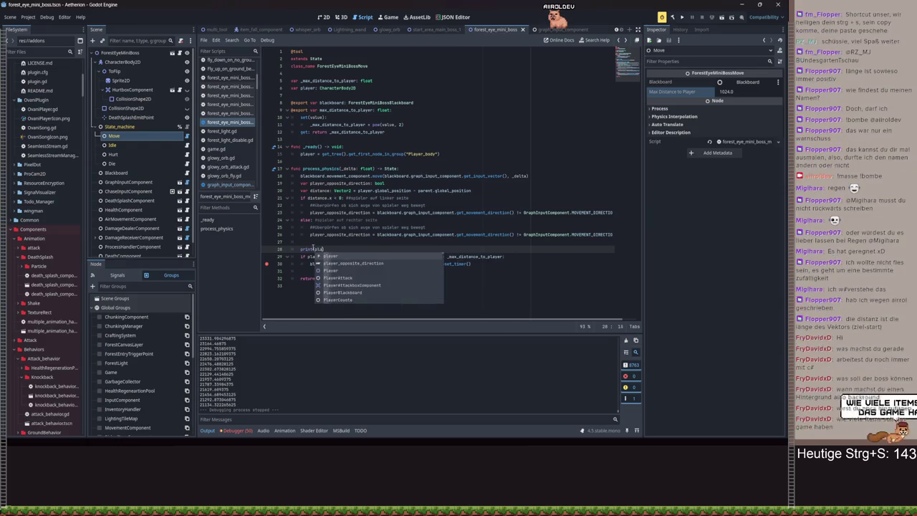
pyautogui.press('Return')
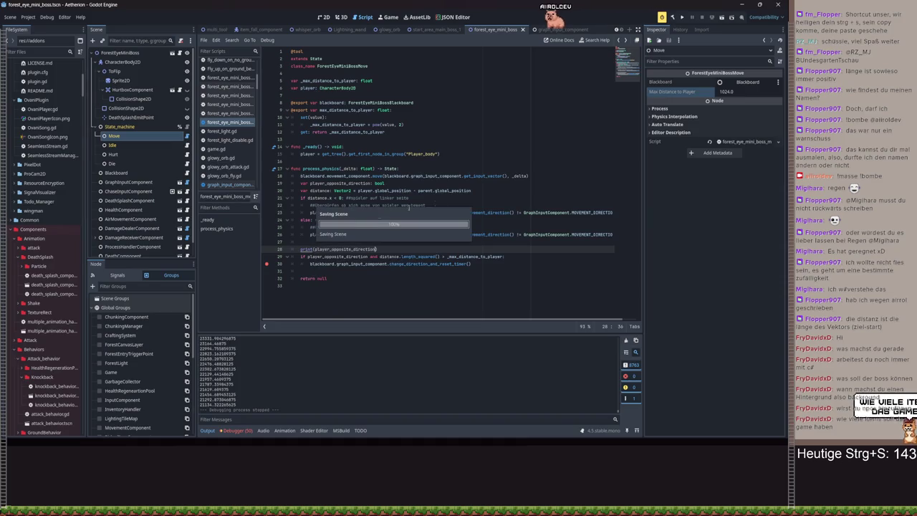
pyautogui.hotkey('ctrl', 's')
pyautogui.click(683, 18)
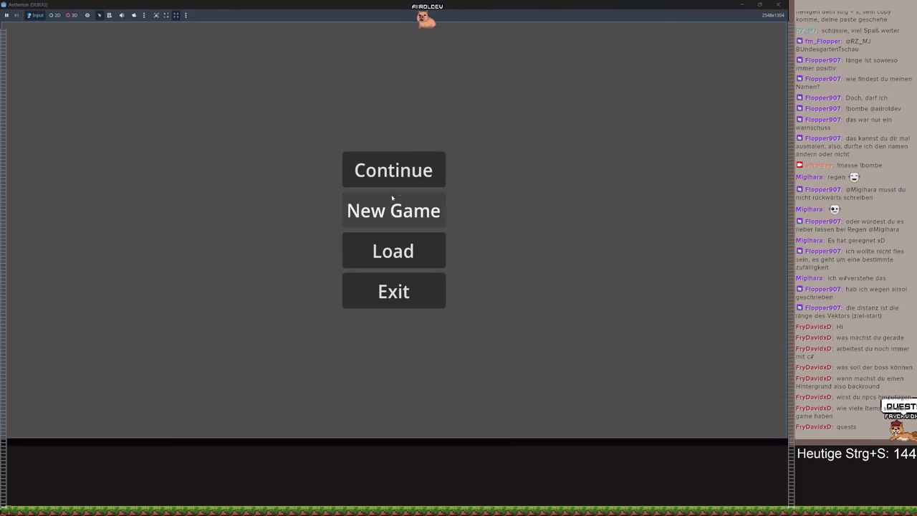
# Load save slot Spielstand 3, walk the character right, then pause and return to the script
pyautogui.click(393, 200)
pyautogui.click(571, 201)
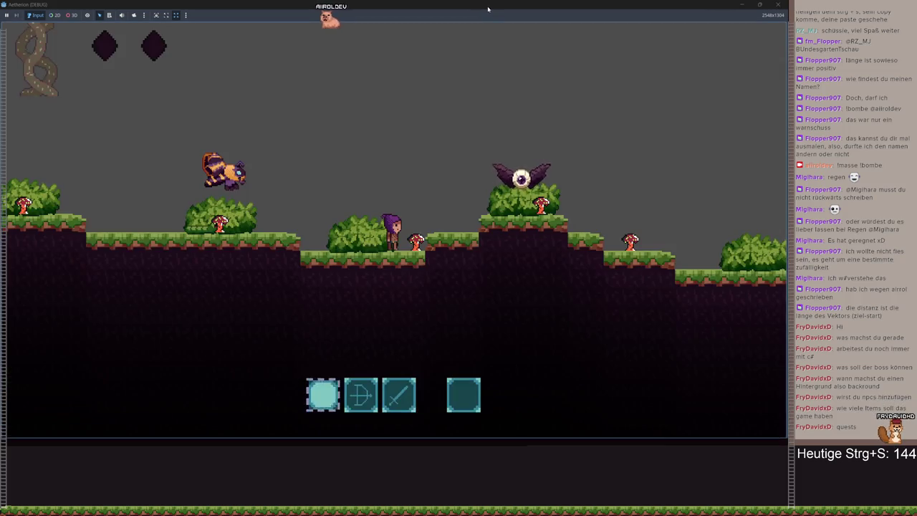
pyautogui.doubleClick(483, 6)
pyautogui.press('d')
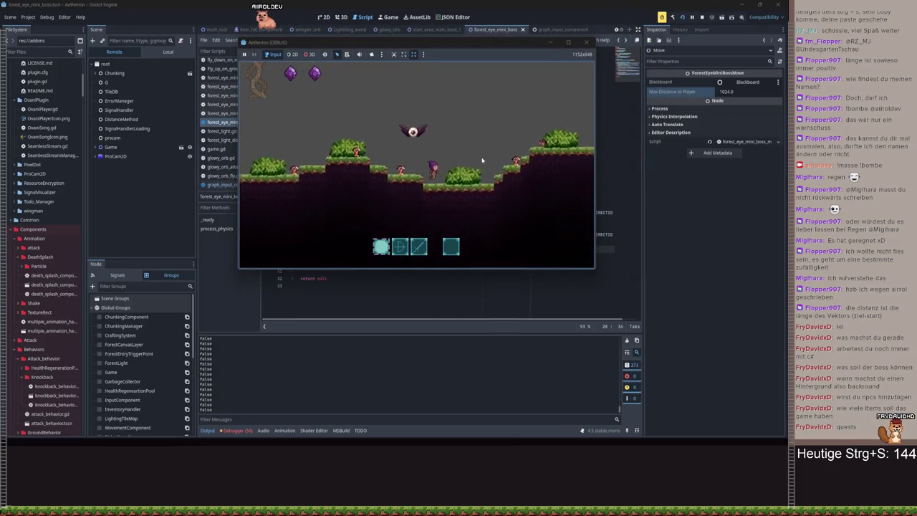
pyautogui.press('Escape')
pyautogui.press('Escape')
pyautogui.click(551, 43)
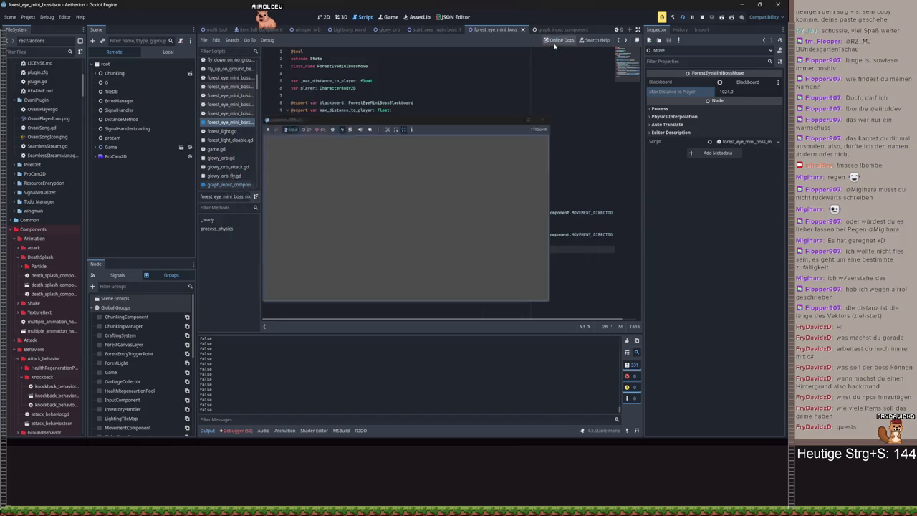
# Paste line 29's distance comparison into line 28's print, retest from Spielstand 3, and close the game
pyautogui.moveTo(503, 255); pyautogui.dragTo(380, 257)
pyautogui.hotkey('ctrl', 'c')
pyautogui.doubleClick(372, 249)
pyautogui.hotkey('ctrl', 'v')
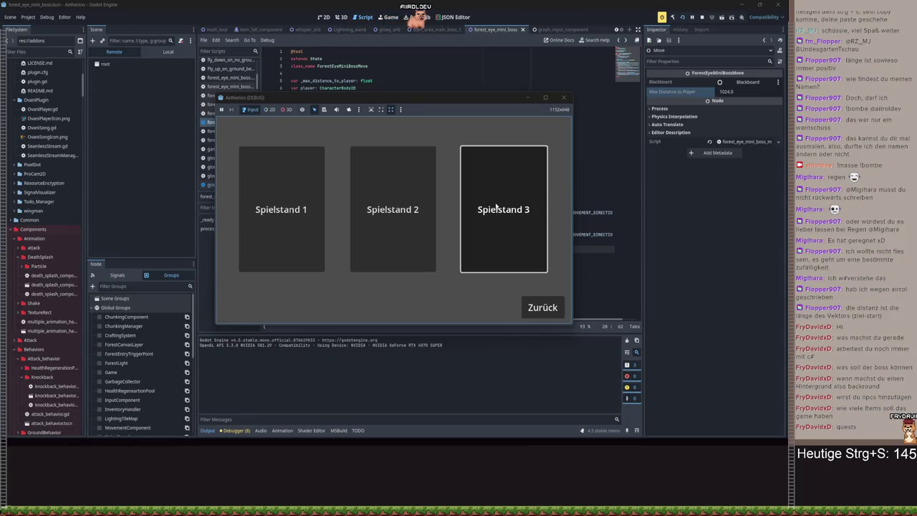
pyautogui.click(497, 206)
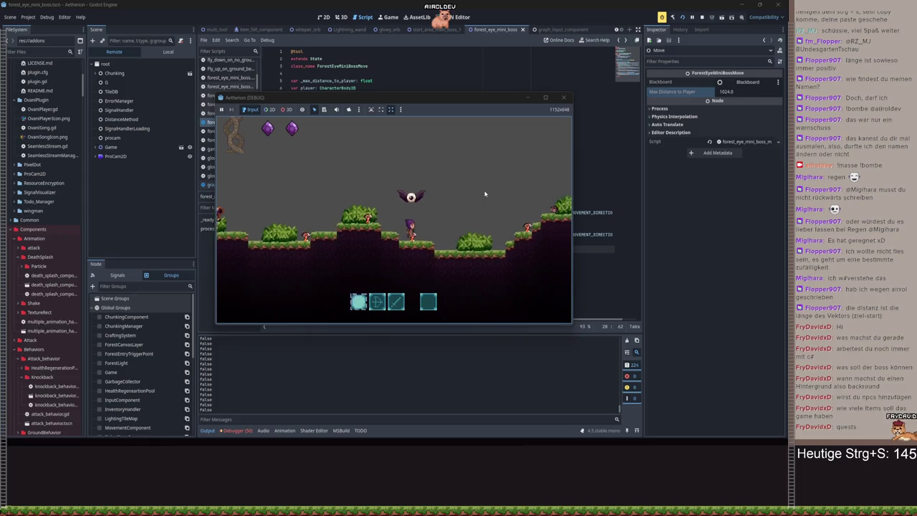
pyautogui.press('Escape')
pyautogui.press('F8')
# Trim line 28's print to _max_distance_to_player, end line 29 with '_max_distance_to_player :', and rerun
pyautogui.click(450, 257)
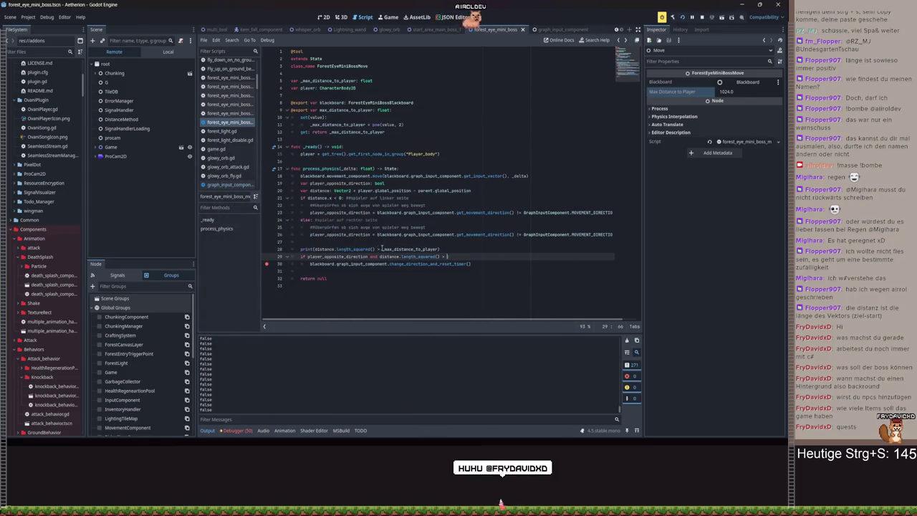
pyautogui.moveTo(376, 249); pyautogui.dragTo(316, 250)
pyautogui.press('BackSpace')
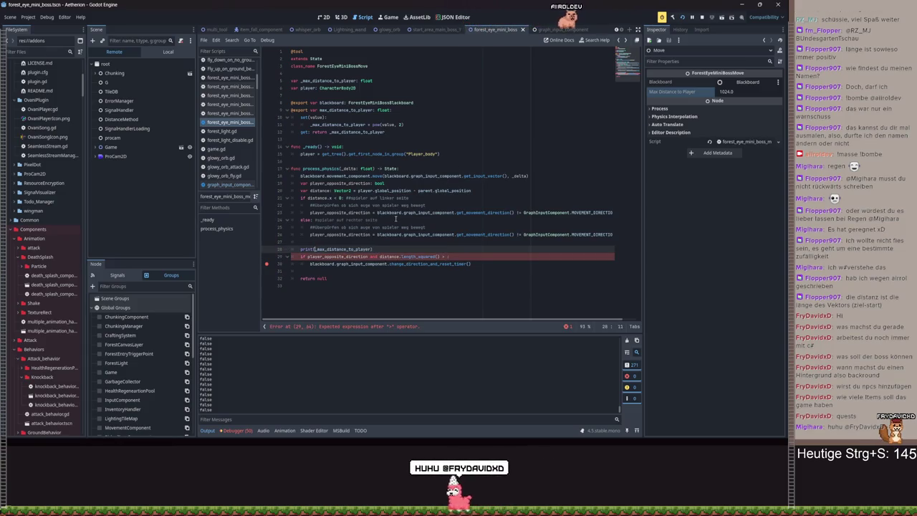
pyautogui.click(446, 256)
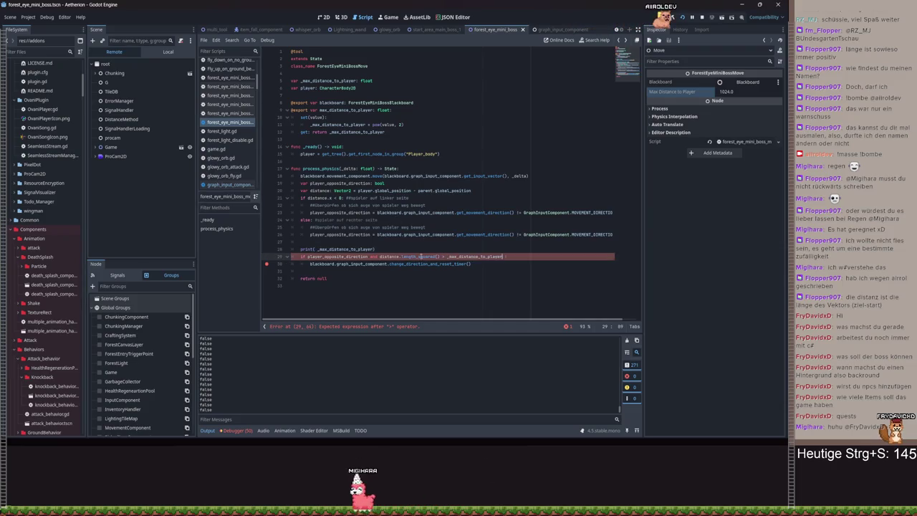
pyautogui.write('_max_distance_to_player :')
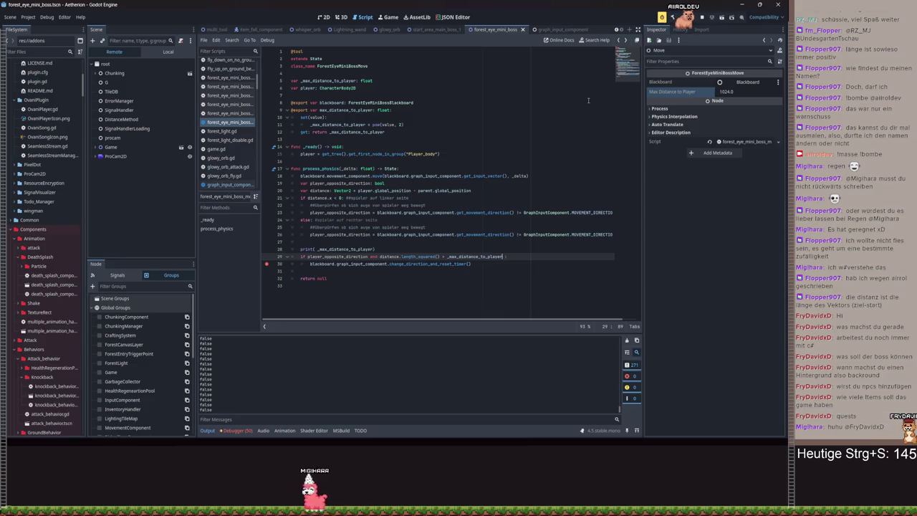
pyautogui.click(673, 18)
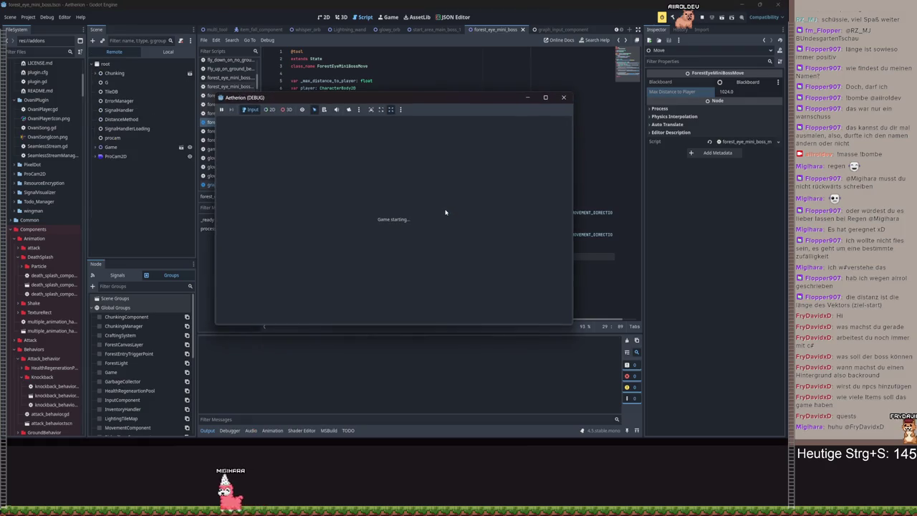
# Load Spielstand 3 in the running game, pause it, and switch back to the script editor
pyautogui.click(402, 217)
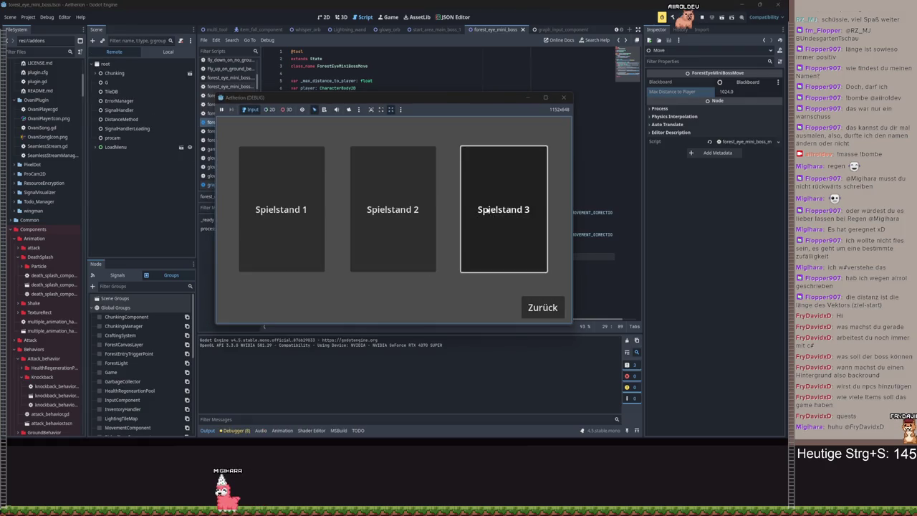
pyautogui.click(485, 210)
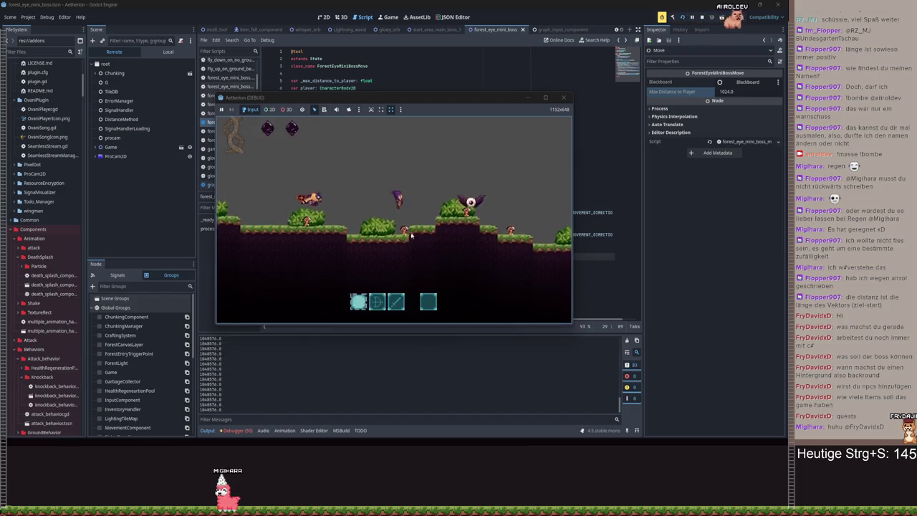
pyautogui.press('Escape')
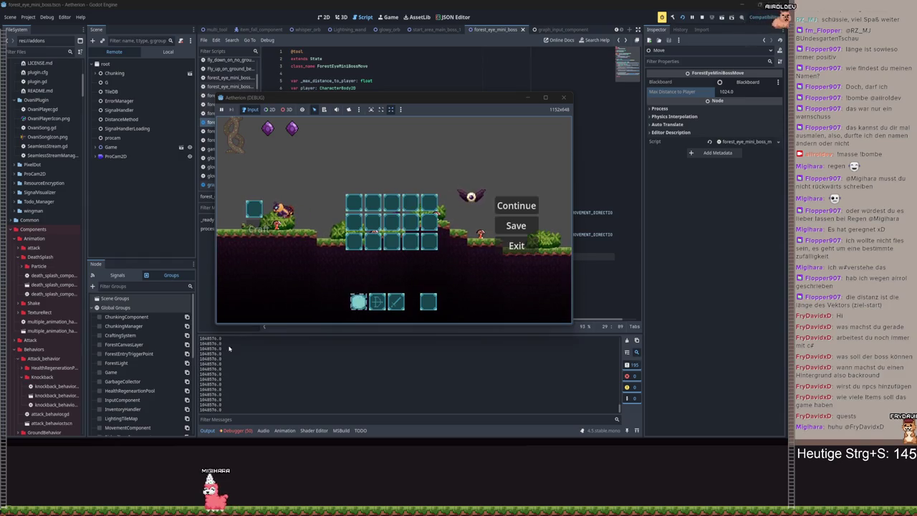
pyautogui.hotkey('alt', 'Tab')
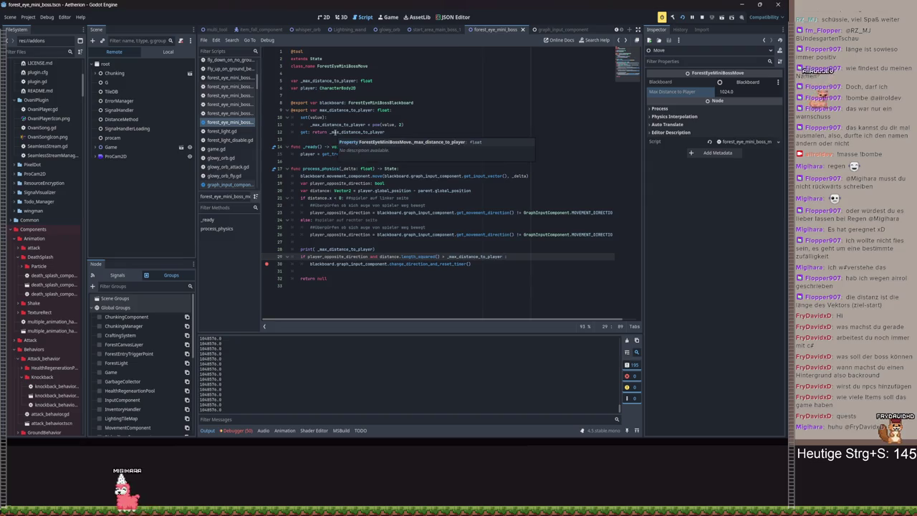
# Replace _max_distance_to_player with max_distance_to_player on lines 11 and 12, save, and relaunch the game
pyautogui.click(728, 94)
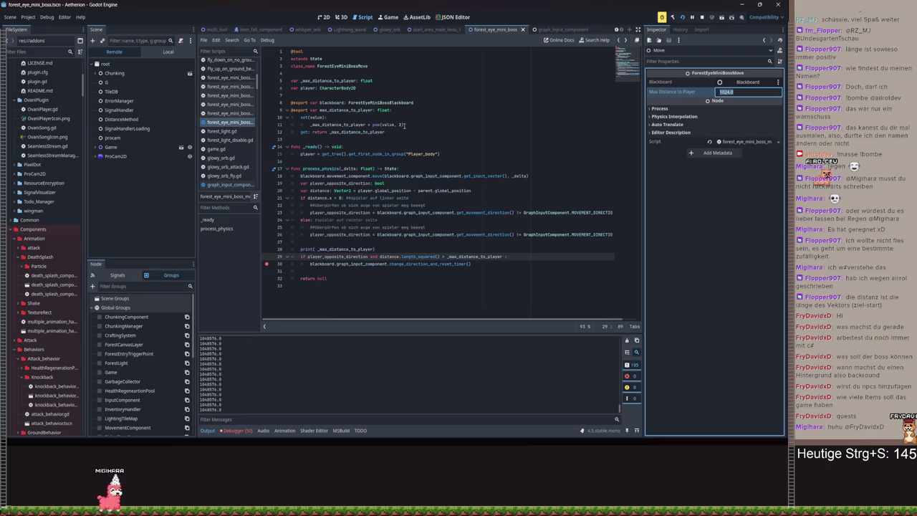
pyautogui.click(534, 131)
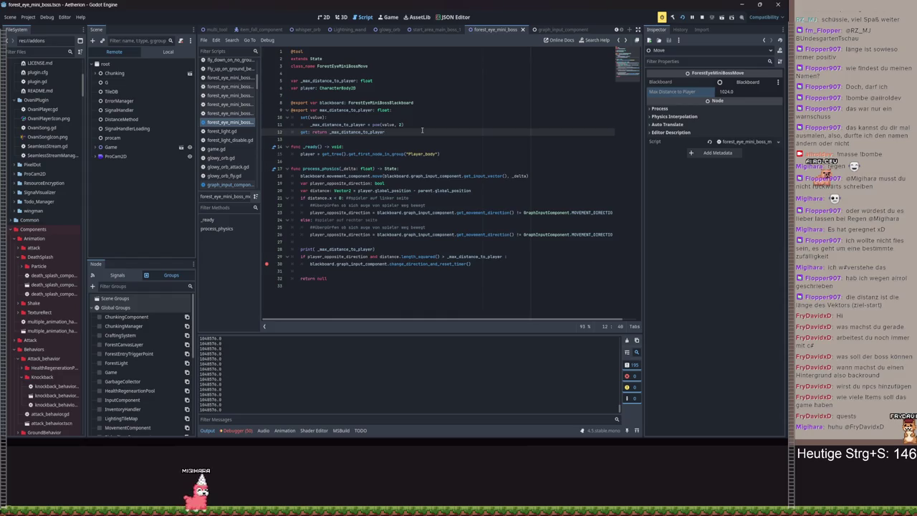
pyautogui.doubleClick(335, 124)
pyautogui.write('max')
pyautogui.press('Return')
pyautogui.doubleClick(360, 133)
pyautogui.write('m')
pyautogui.press('Return')
pyautogui.hotkey('ctrl', 's')
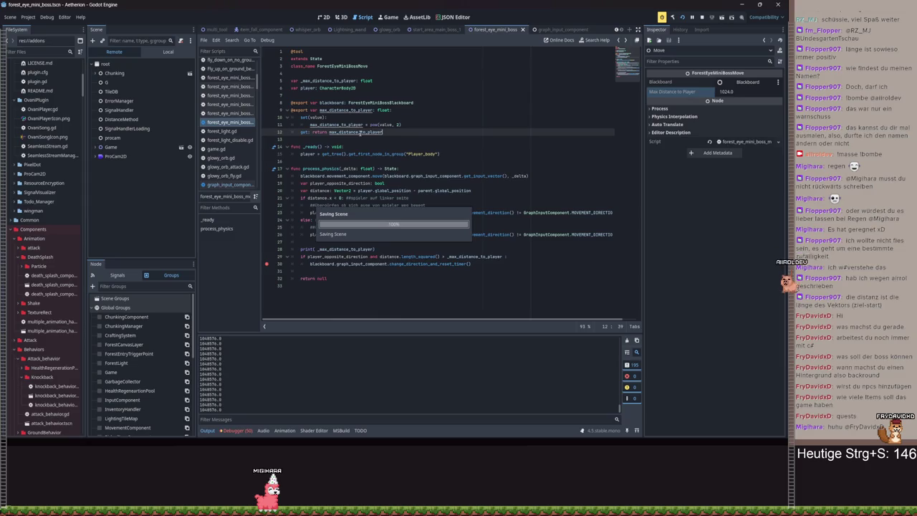
pyautogui.click(683, 16)
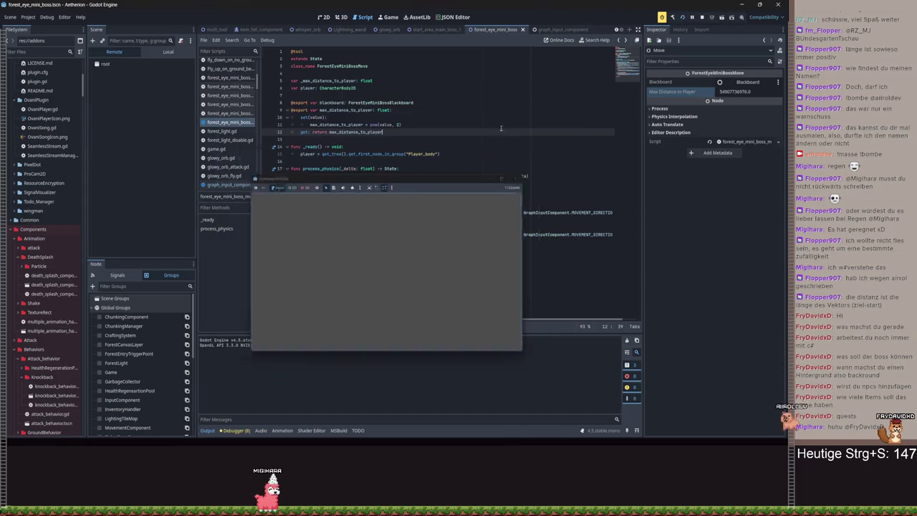
# Load a Spielstand save in the new run, pause it, and return to the script at line 13
pyautogui.click(319, 249)
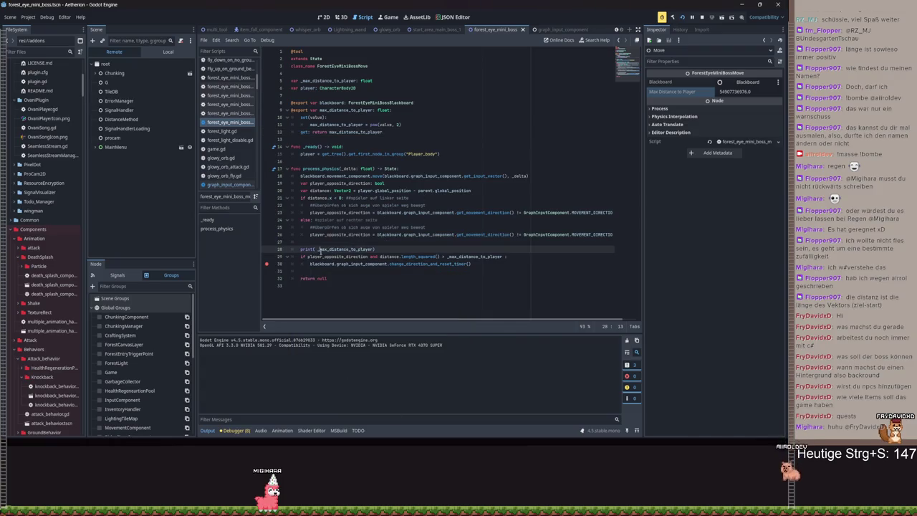
pyautogui.click(450, 256)
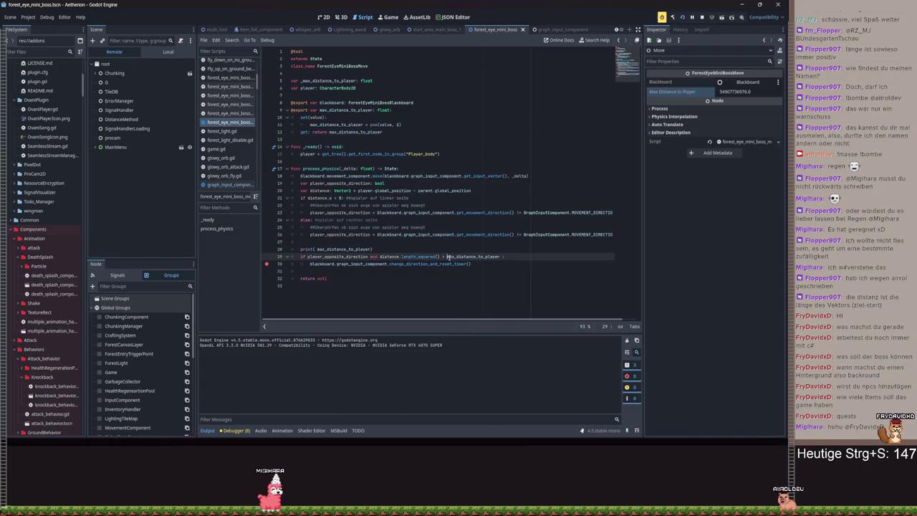
pyautogui.click(402, 423)
pyautogui.click(392, 229)
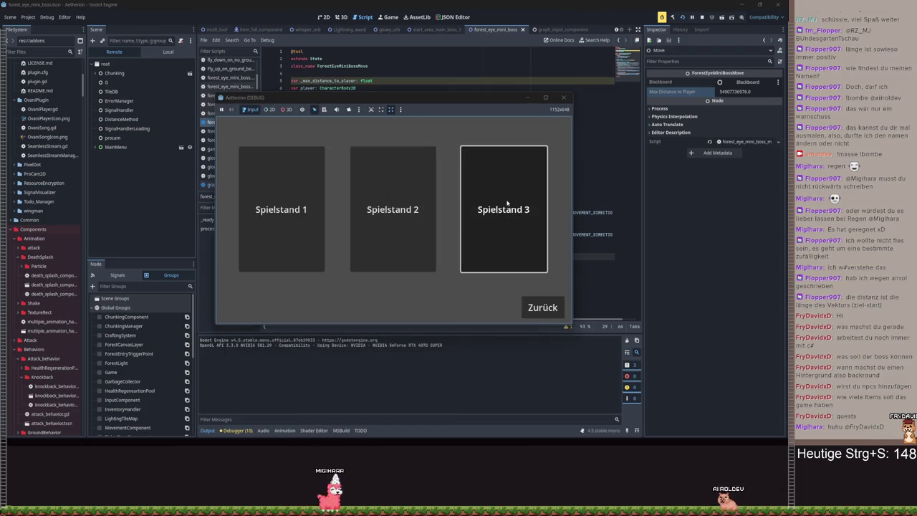
pyautogui.click(507, 204)
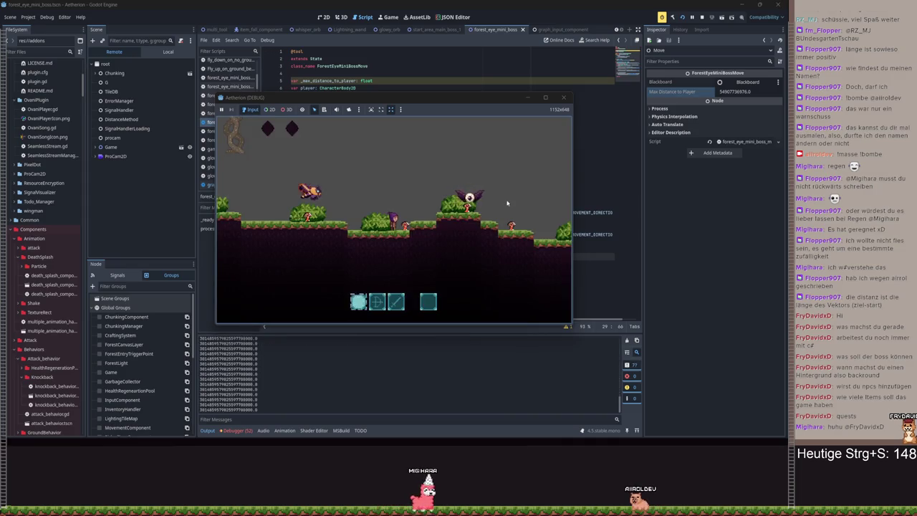
pyautogui.press('Escape')
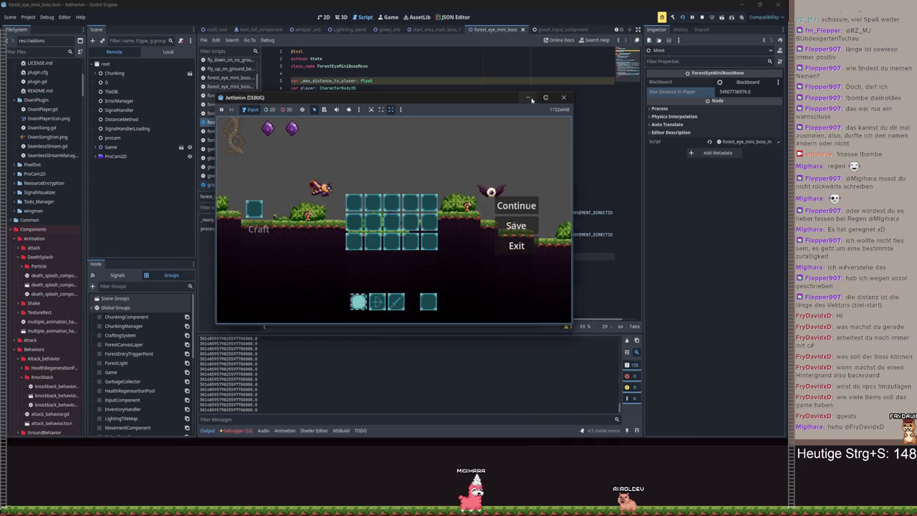
pyautogui.click(516, 246)
pyautogui.click(437, 137)
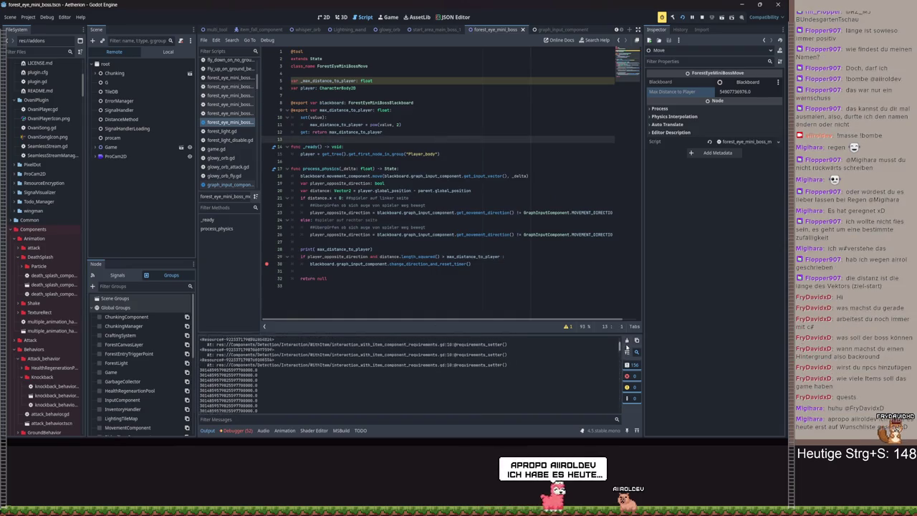
# Undo the rename back to _max_distance_to_player, save, and delete the stray space in the print call
pyautogui.click(443, 204)
pyautogui.hotkey('ctrl', 'z')
pyautogui.hotkey('ctrl', 'z')
pyautogui.hotkey('ctrl', 'z')
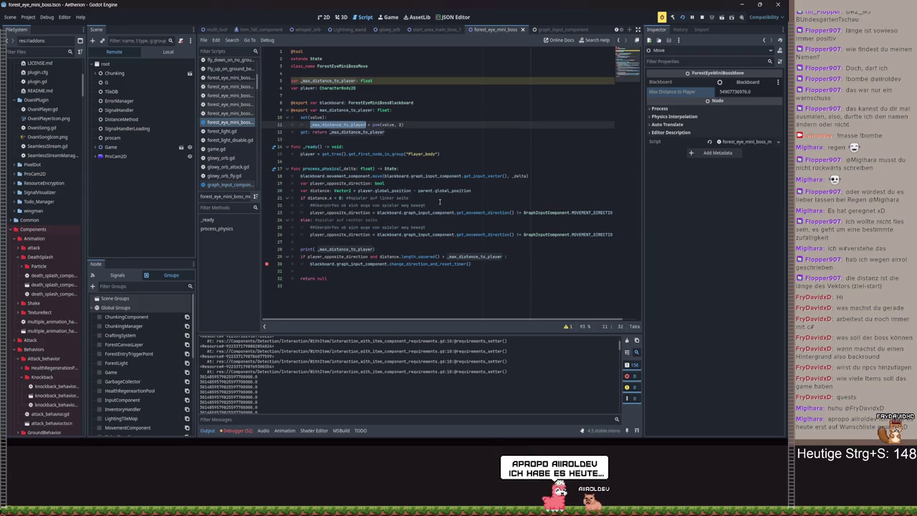
pyautogui.hotkey('ctrl', 's')
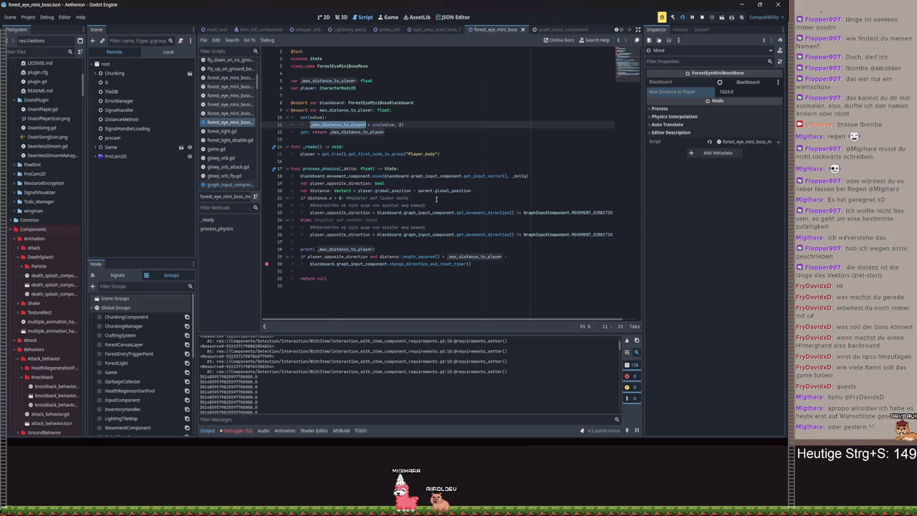
pyautogui.click(406, 168)
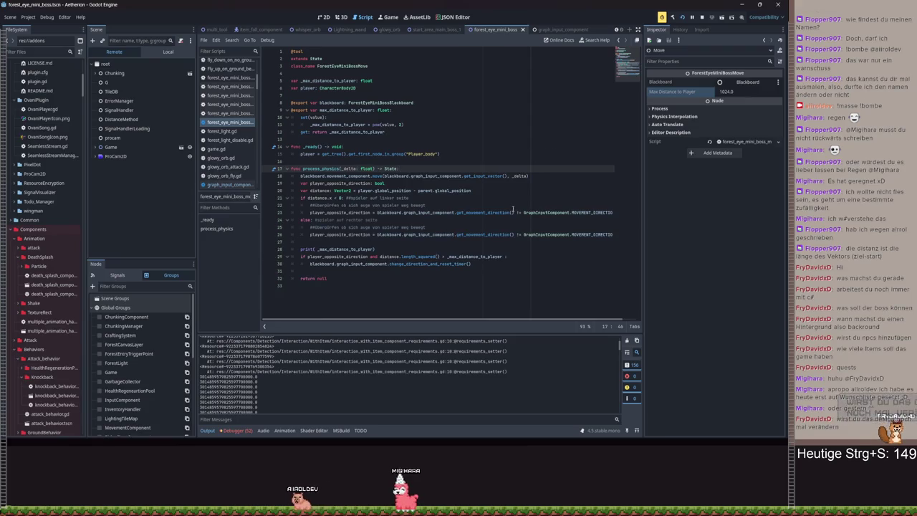
pyautogui.click(316, 249)
pyautogui.press('BackSpace')
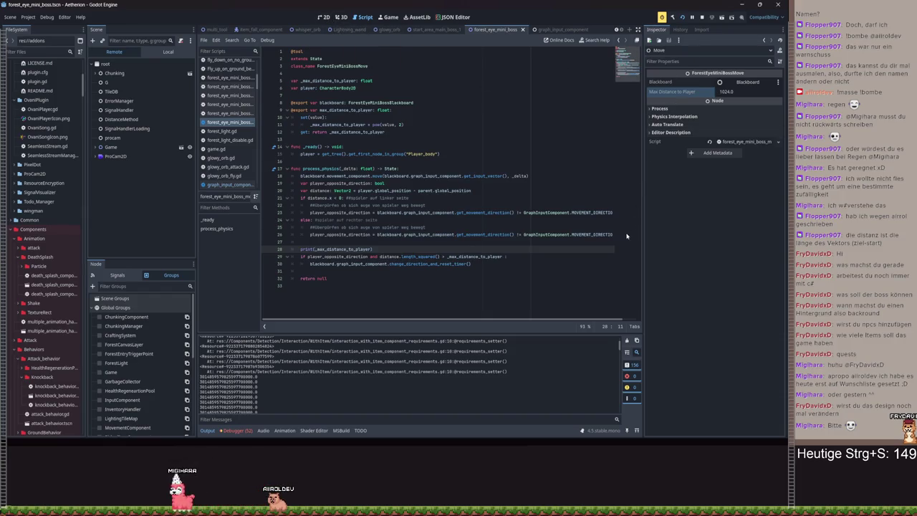
# Delete the set/get block on lines 10–13 under max_distance_to_player and save the script
pyautogui.click(444, 250)
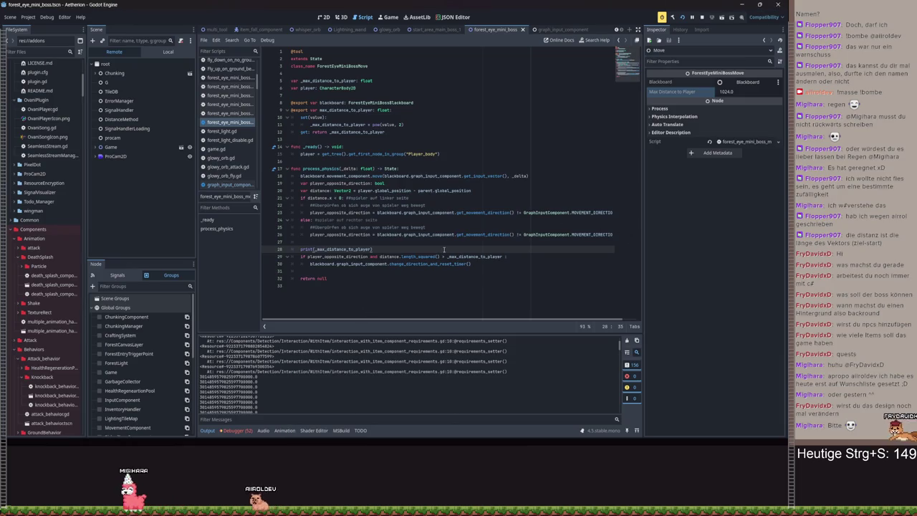
pyautogui.moveTo(418, 140); pyautogui.dragTo(387, 113)
pyautogui.press('BackSpace')
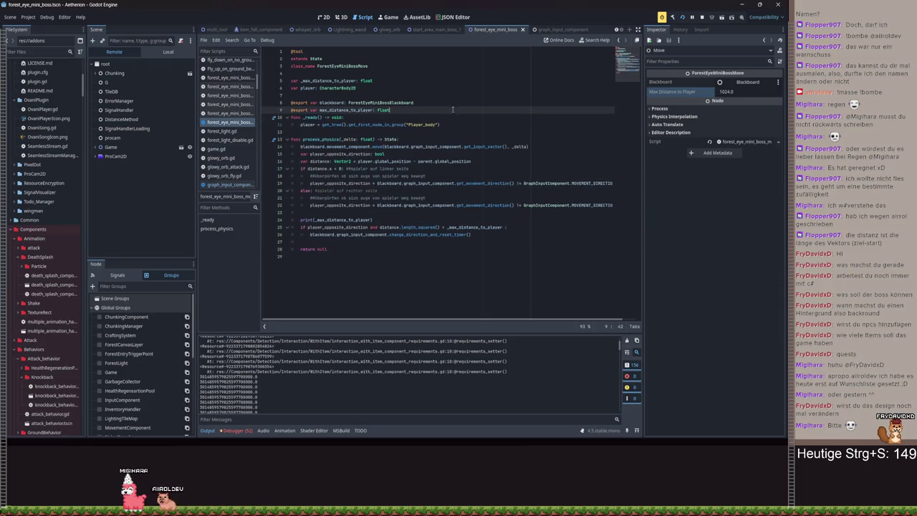
pyautogui.hotkey('ctrl', 's')
# Set Max Distance to Player to 1024.0 in the Inspector and save
pyautogui.click(736, 93)
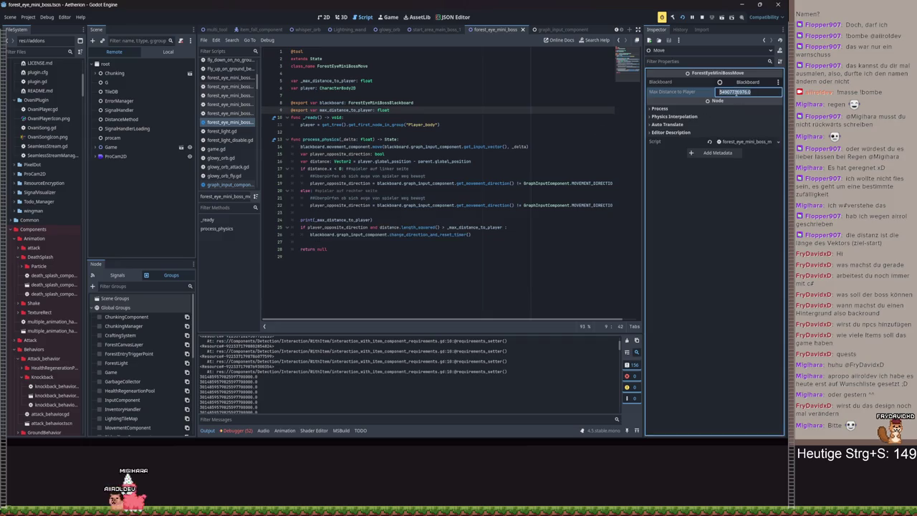
pyautogui.write('4')
pyautogui.press('Return')
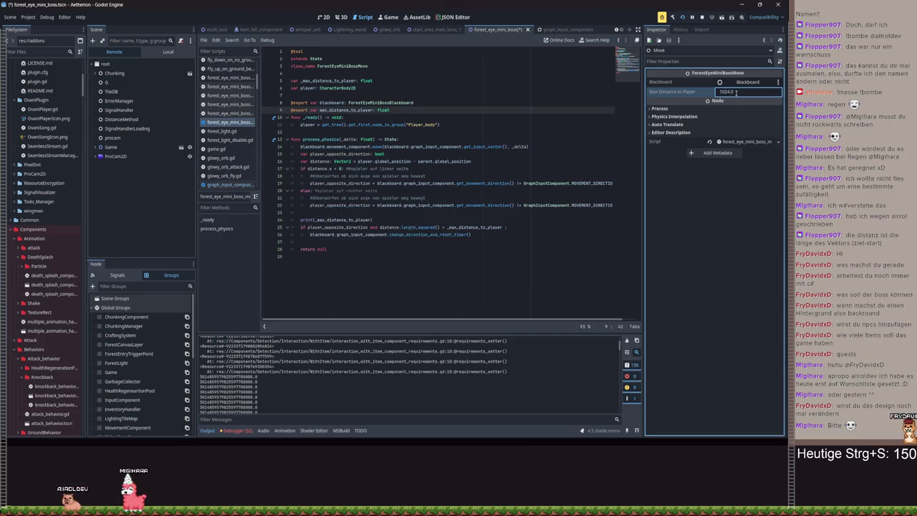
pyautogui.hotkey('ctrl', 's')
pyautogui.hotkey('ctrl', 's')
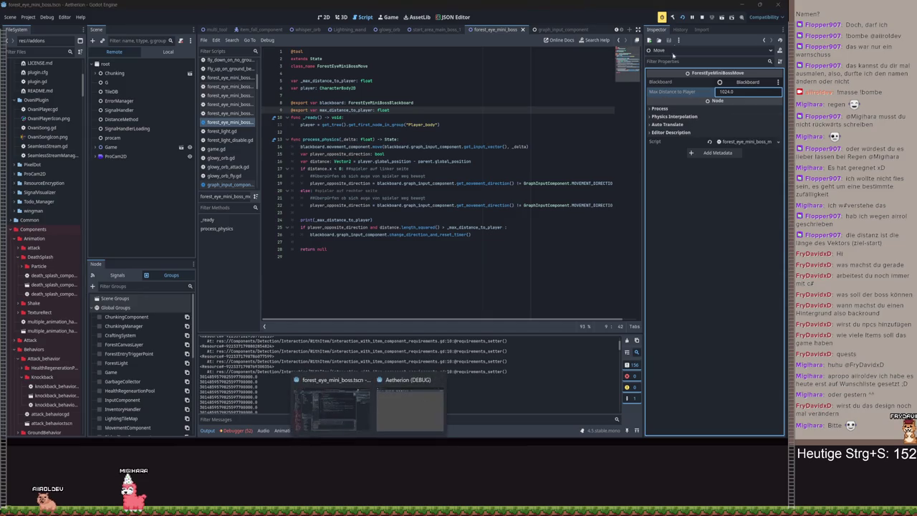
# Run the project, load a Spielstand save to test the 1024 distance, then pause and close the game
pyautogui.click(683, 17)
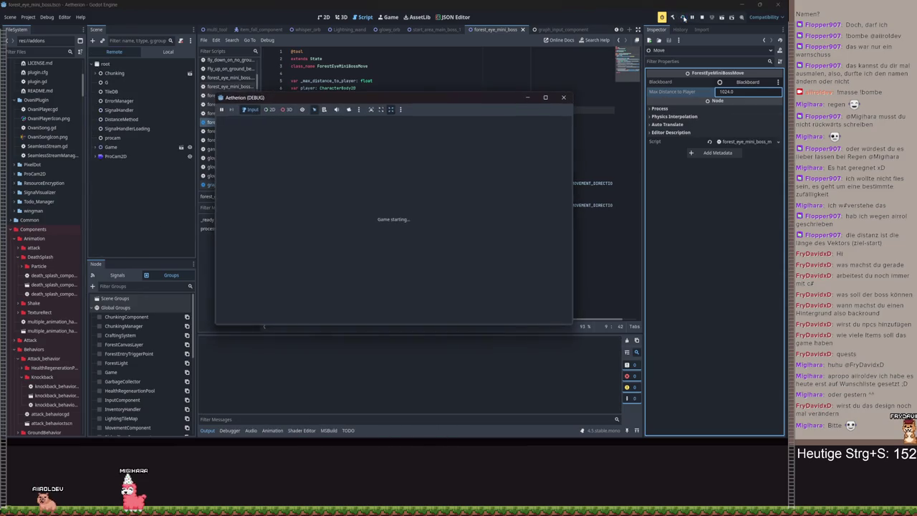
pyautogui.click(390, 229)
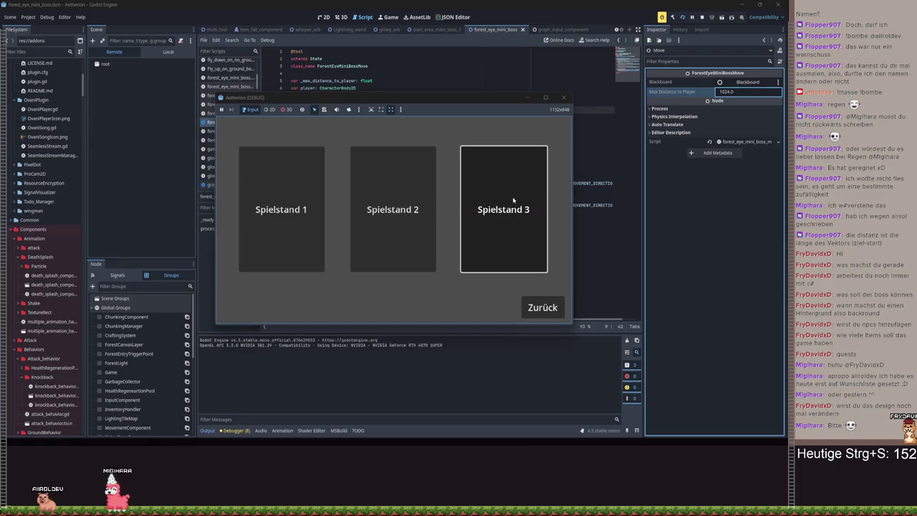
pyautogui.click(513, 196)
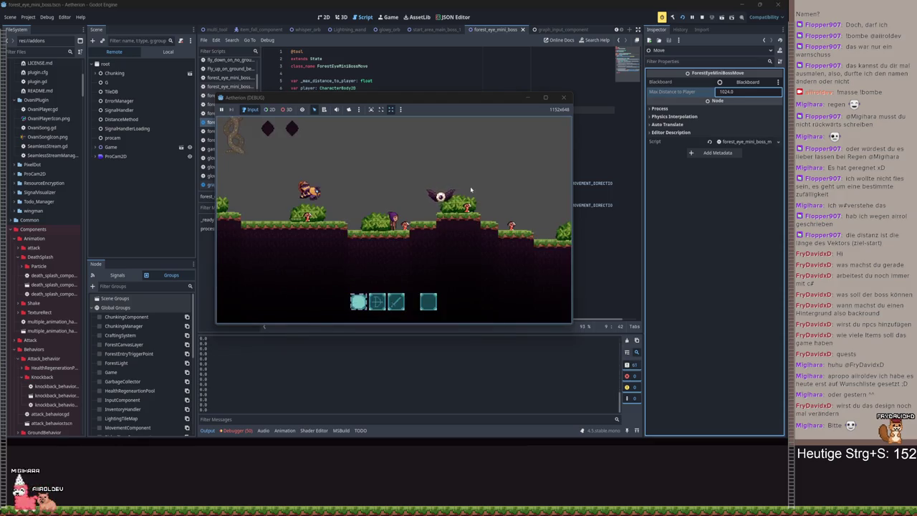
pyautogui.press('Escape')
pyautogui.click(516, 246)
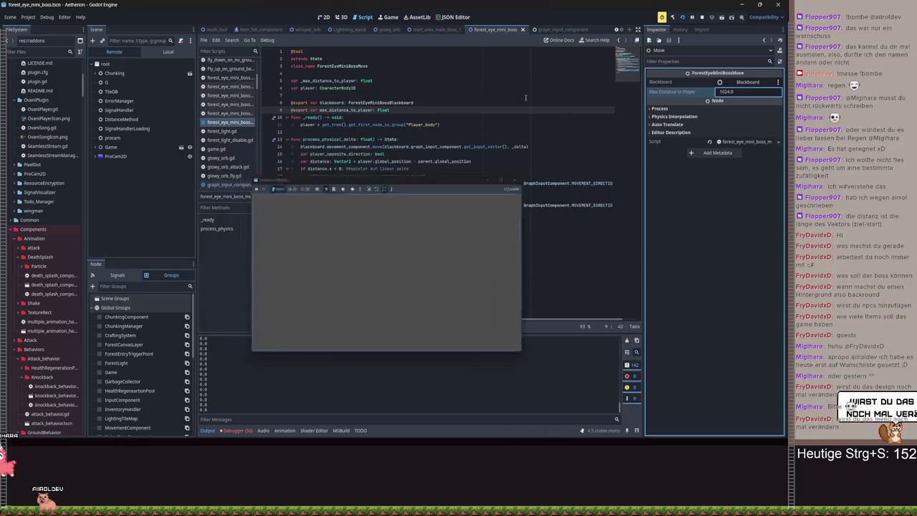
# Remove the stray underscore from the variable name in the print call and the distance check
pyautogui.click(317, 219)
pyautogui.press('BackSpace')
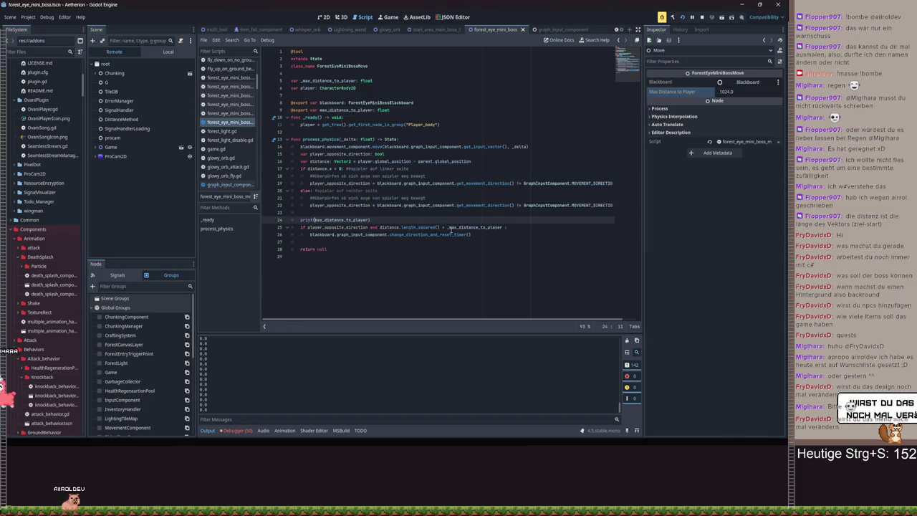
pyautogui.click(447, 228)
pyautogui.press('BackSpace')
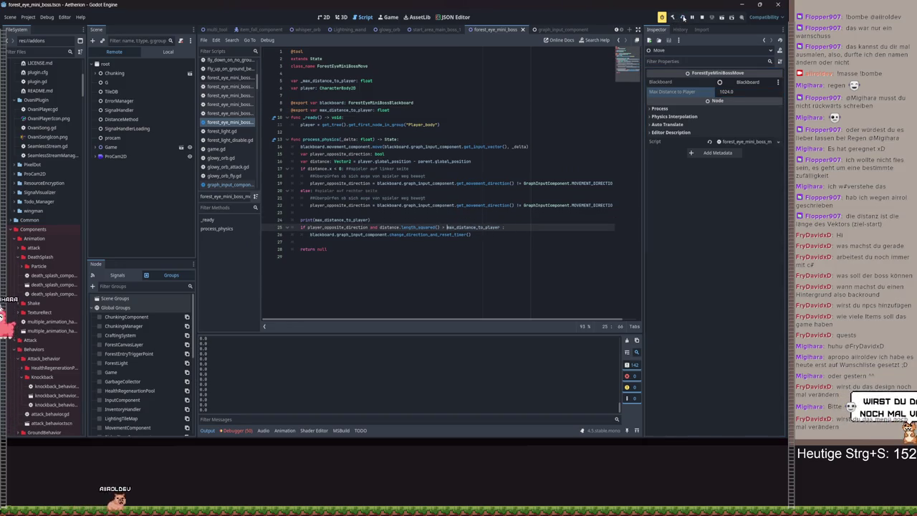
# Run the game, load Spielstand 3, walk right past the eye mini-boss, then stop the game
pyautogui.click(682, 17)
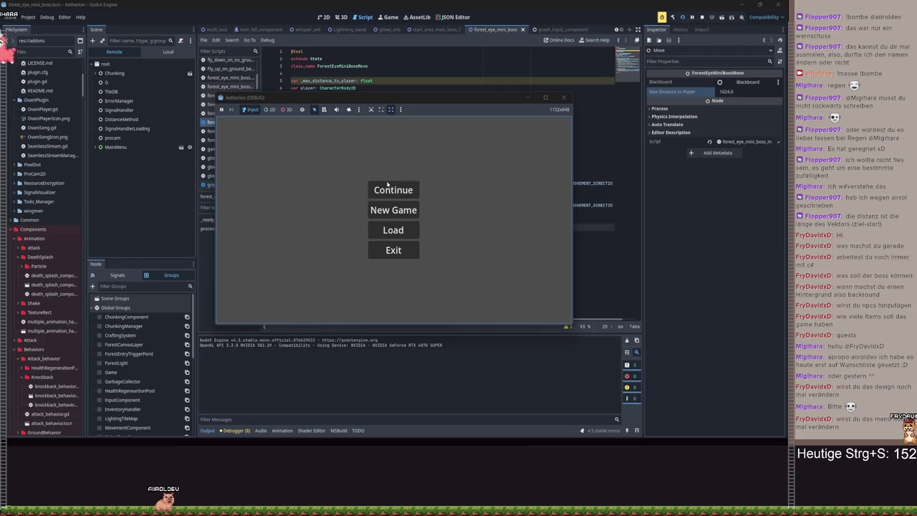
pyautogui.click(393, 210)
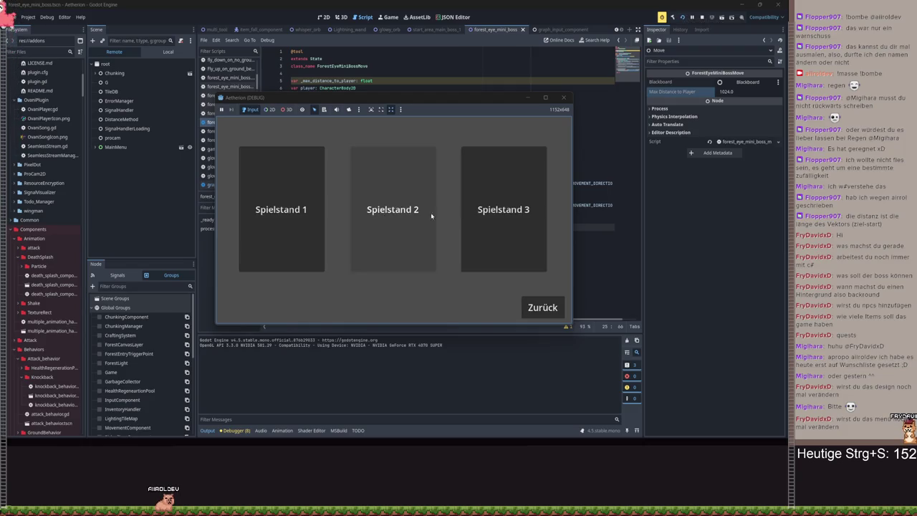
pyautogui.click(500, 204)
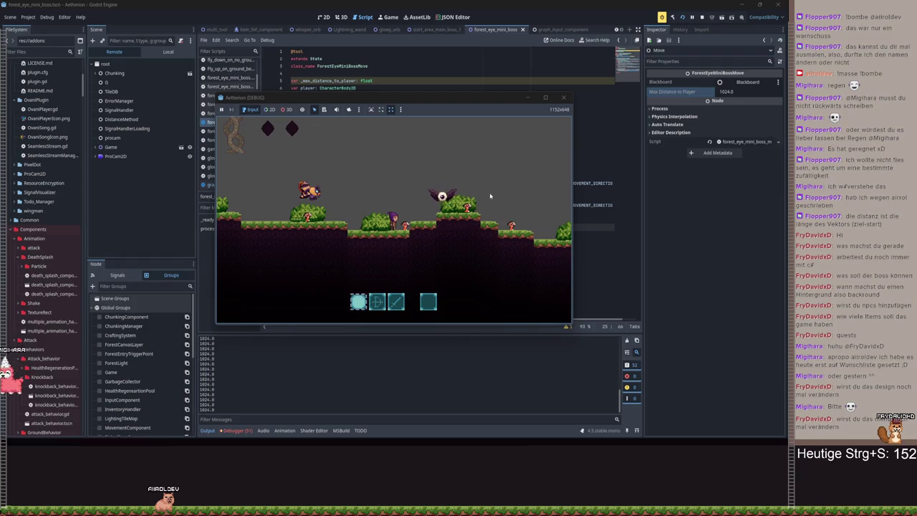
pyautogui.press('d')
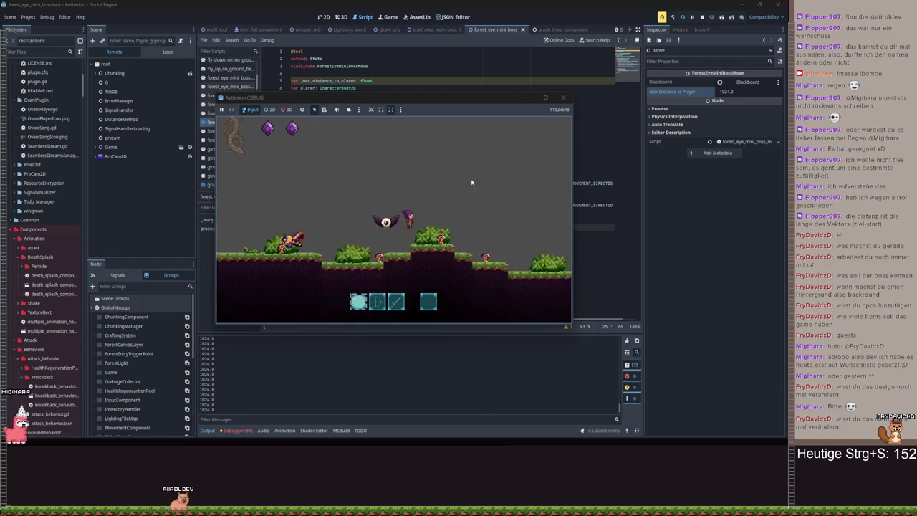
pyautogui.press('d')
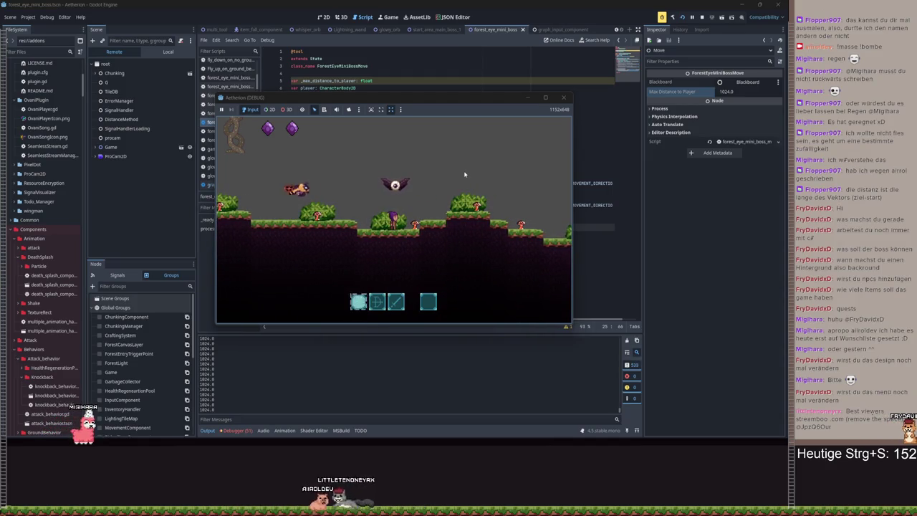
pyautogui.press('Escape')
pyautogui.press('F8')
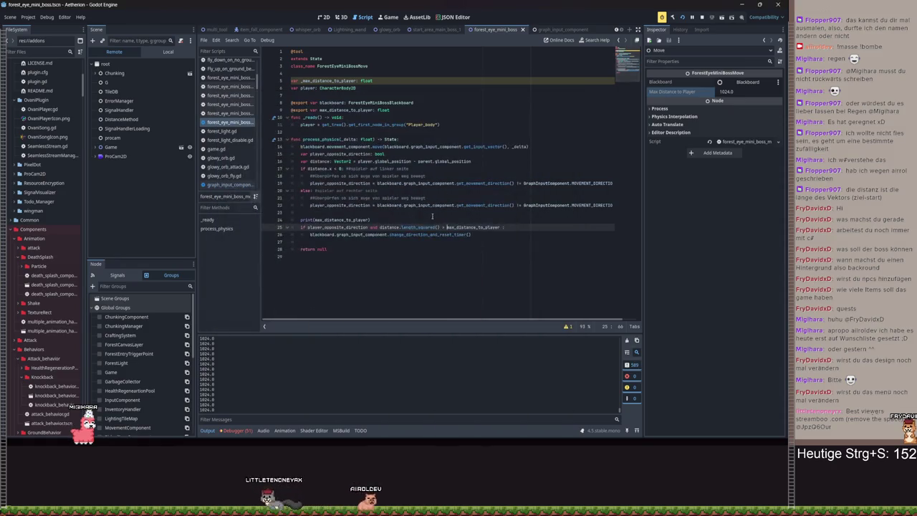
pyautogui.click(741, 91)
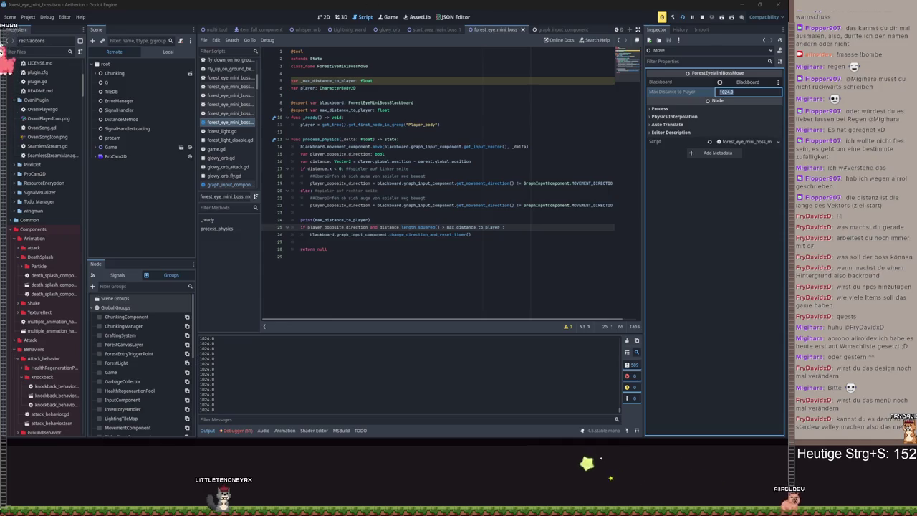
# Cancel the Max Distance edit and switch the Scene dock to the local ForestEyeMiniBoss tree
pyautogui.click(55, 123)
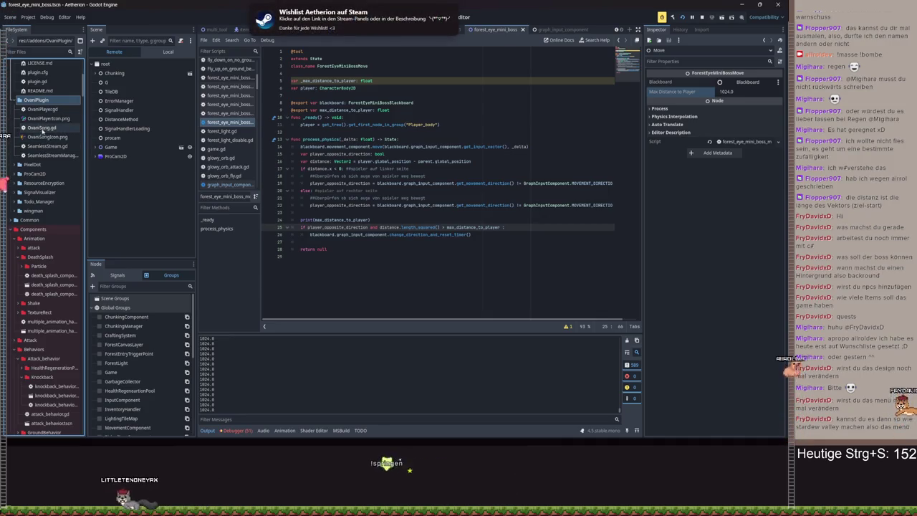
pyautogui.click(168, 51)
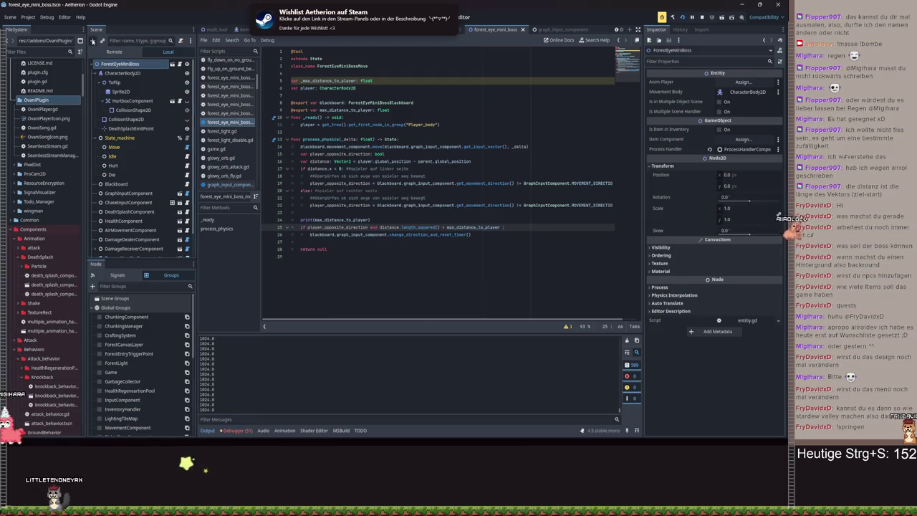
# Add an OvaniPlayer child node, try a queued song with Intensity 0.422, then reset the queue to empty
pyautogui.click(93, 41)
pyautogui.write('Ovani')
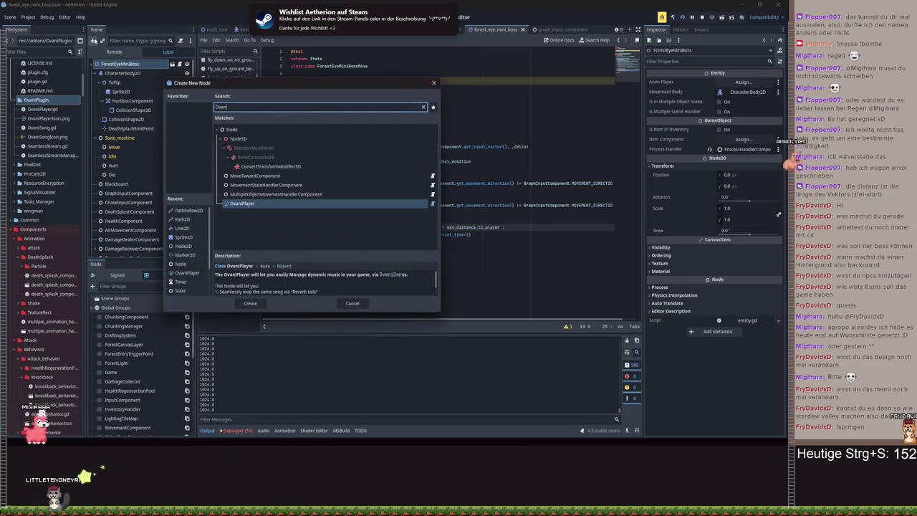
pyautogui.press('Return')
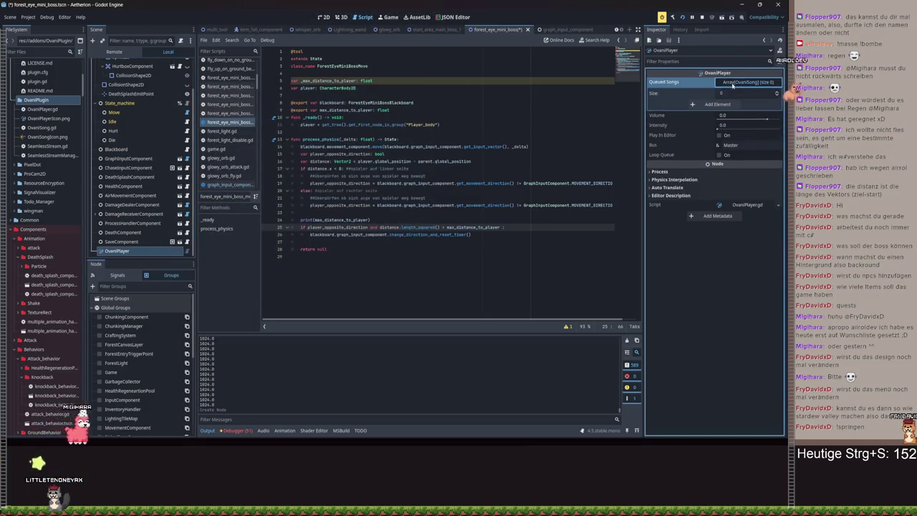
pyautogui.click(717, 104)
pyautogui.click(734, 104)
pyautogui.click(745, 124)
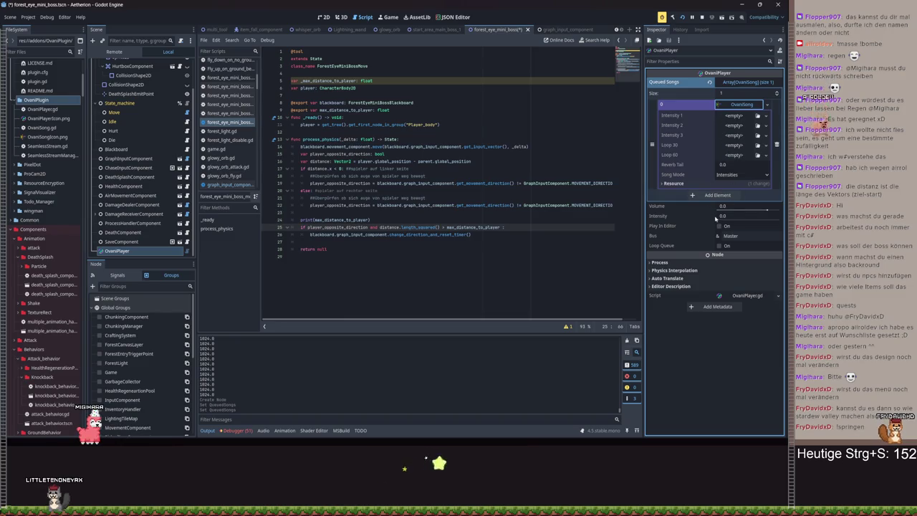
pyautogui.click(716, 218)
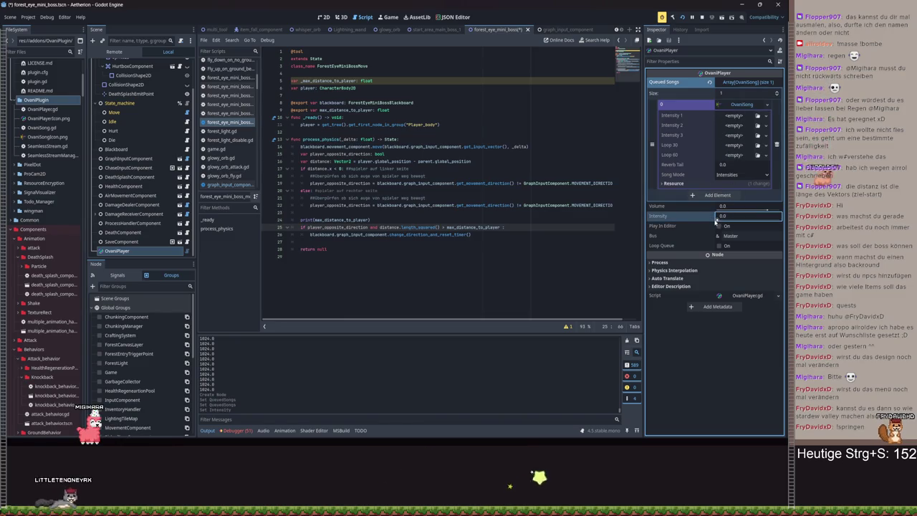
pyautogui.write('0.422')
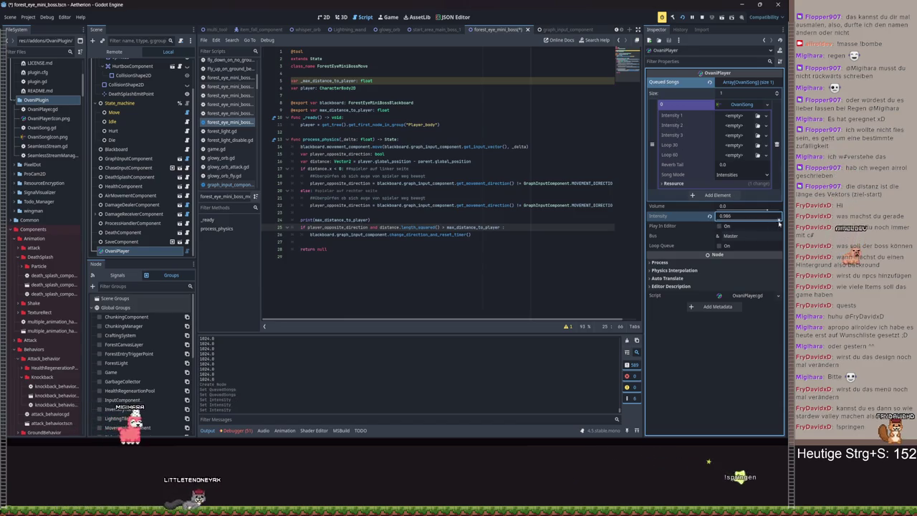
pyautogui.moveTo(745, 220)
pyautogui.mouseDown()
pyautogui.moveTo(778, 220)
pyautogui.moveTo(738, 220)
pyautogui.mouseUp()
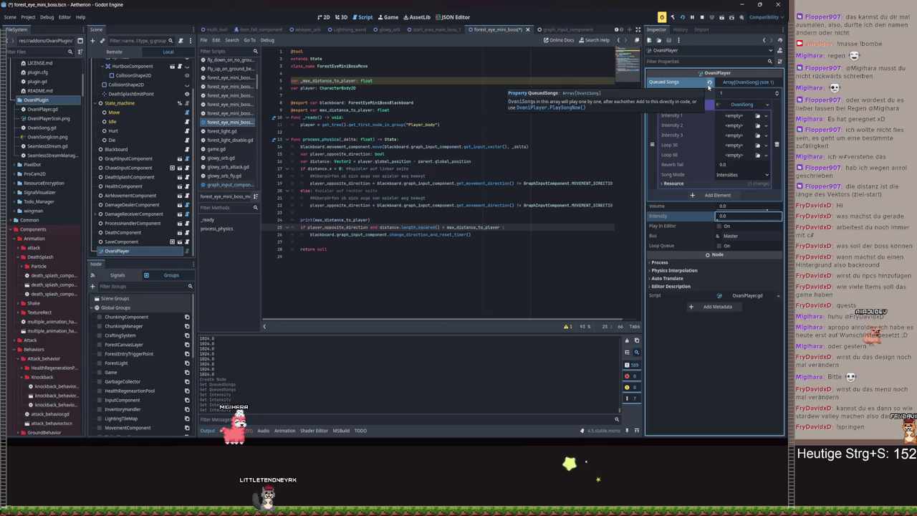
pyautogui.click(710, 83)
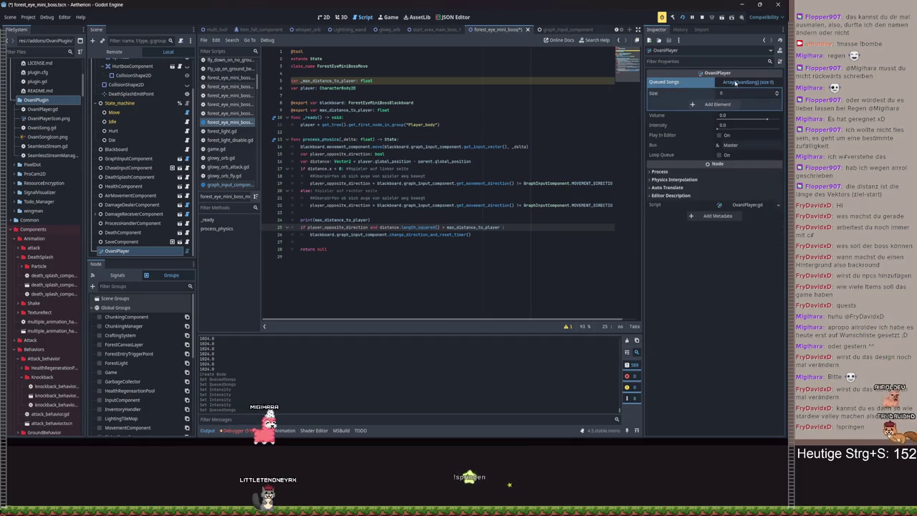
pyautogui.click(733, 83)
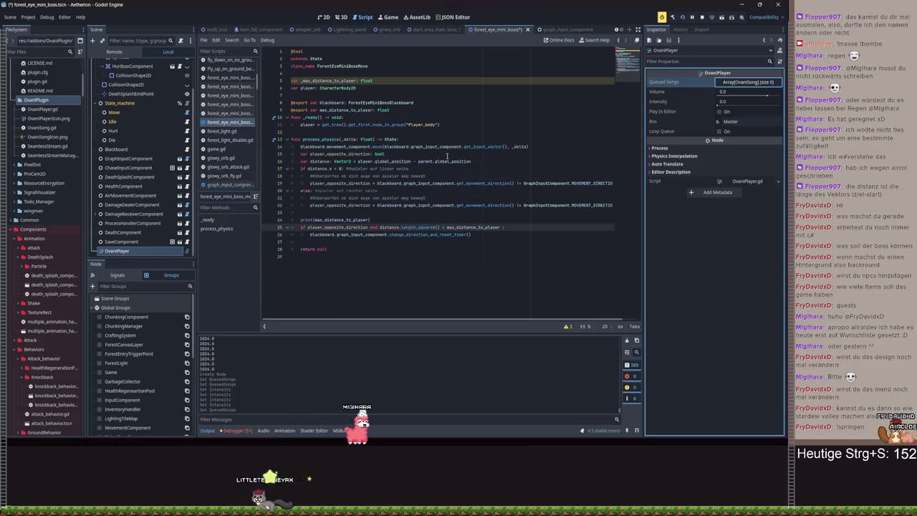
# Replace the stray character ending line 25 with a colon after max_distance_to_player
pyautogui.click(509, 227)
pyautogui.press('BackSpace')
pyautogui.write(':')
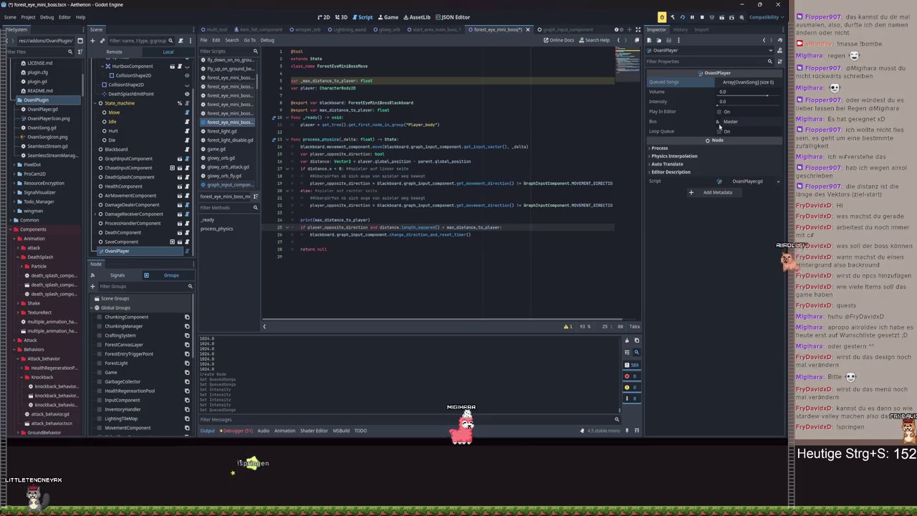
pyautogui.rightClick(126, 251)
# Delete the OvaniPlayer node, save the scene, and select the Move state node
pyautogui.click(144, 434)
pyautogui.press('Return')
pyautogui.hotkey('ctrl', 's')
pyautogui.click(133, 122)
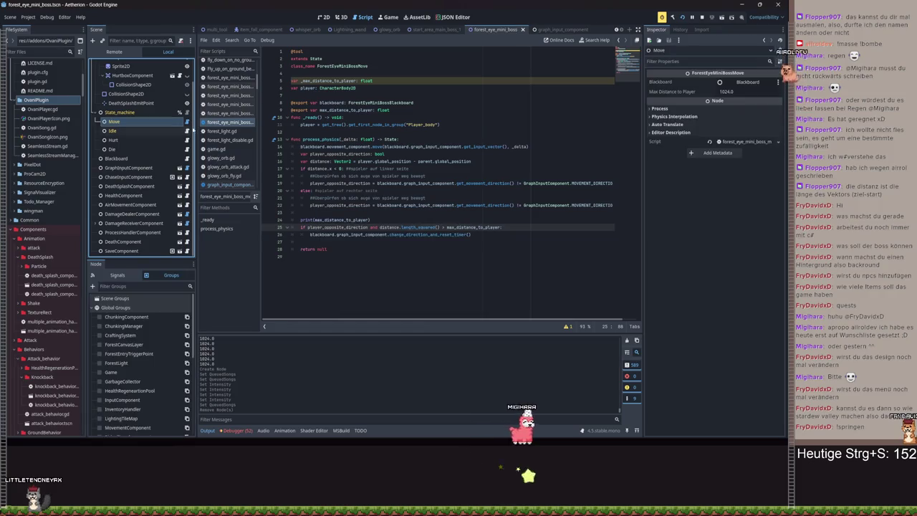
pyautogui.click(130, 130)
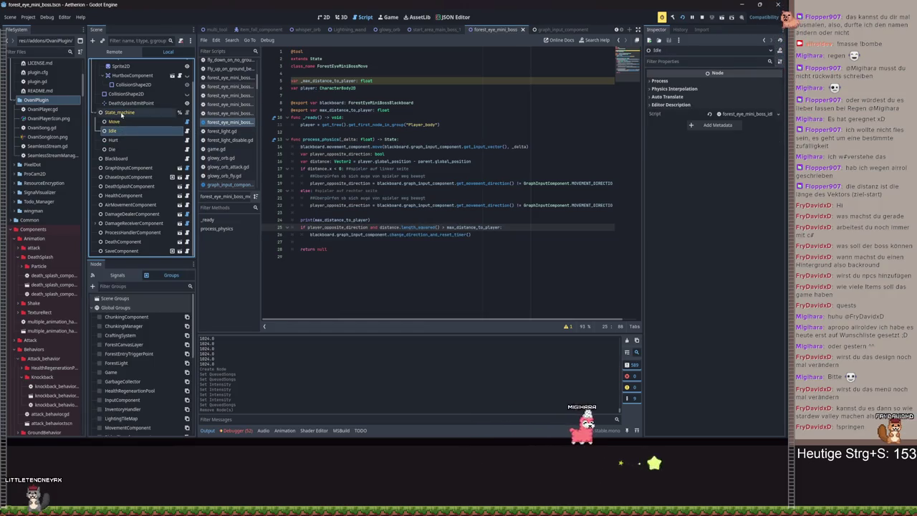
pyautogui.click(120, 113)
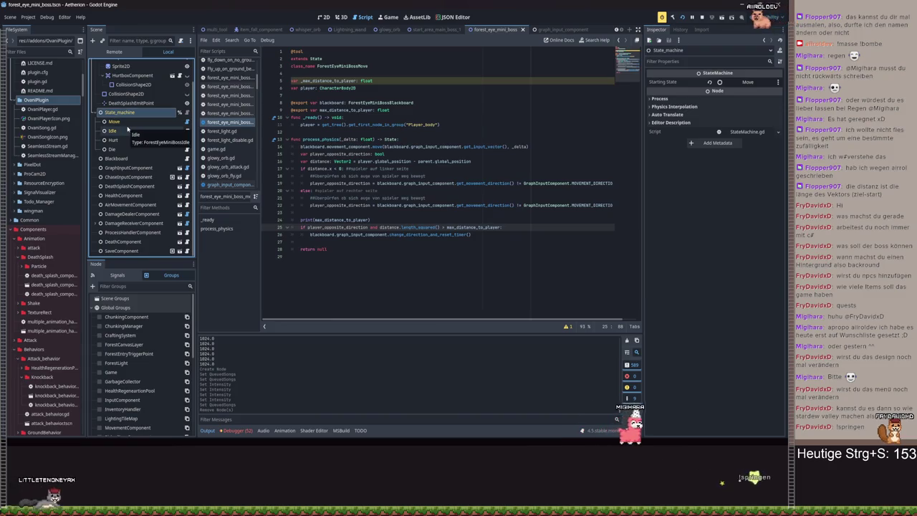
pyautogui.click(126, 130)
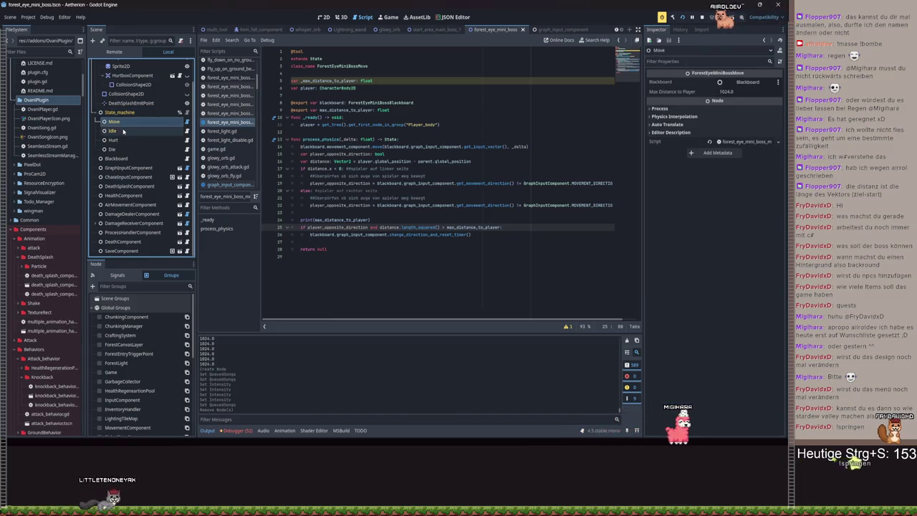
pyautogui.click(115, 122)
# Set Max Distance to Player to pow(124,2), giving 15376.0, and save the scene
pyautogui.click(737, 91)
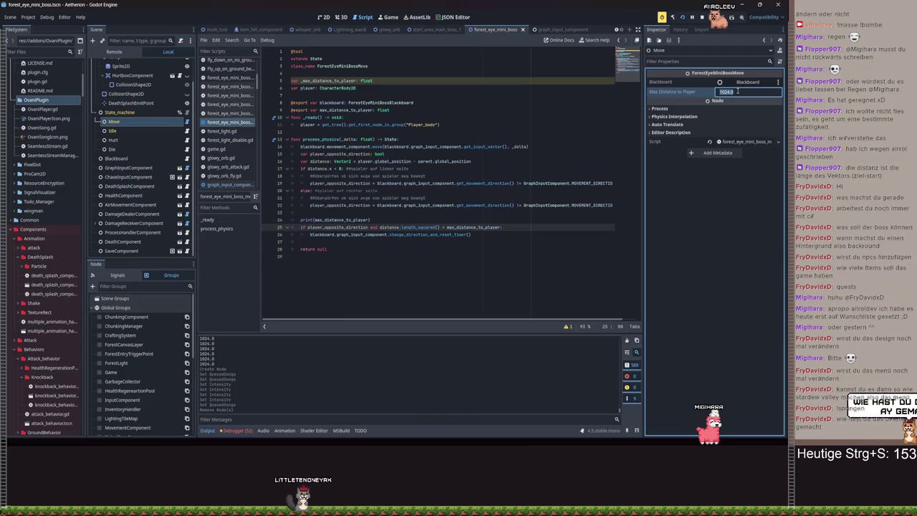
pyautogui.write('102')
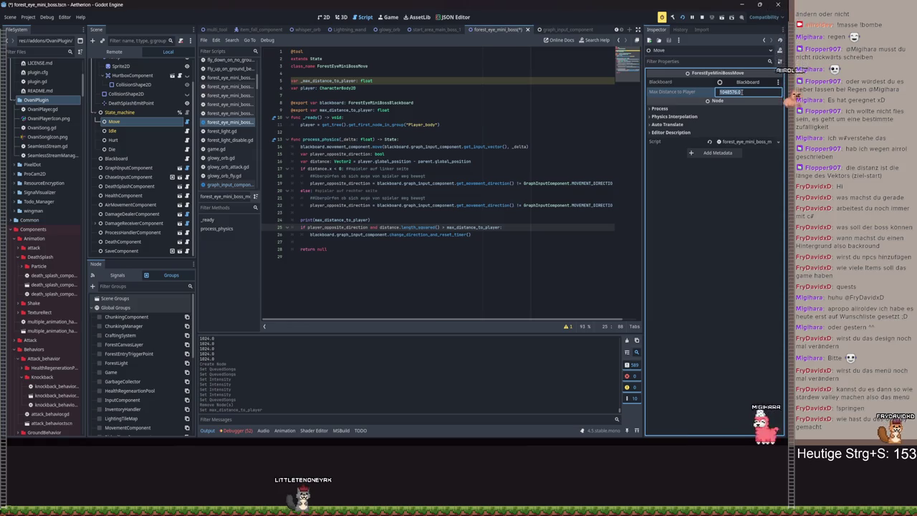
pyautogui.write('500')
pyautogui.press('BackSpace')
pyautogui.press('BackSpace')
pyautogui.press('BackSpace')
pyautogui.write('pow(500,2)')
pyautogui.press('Return')
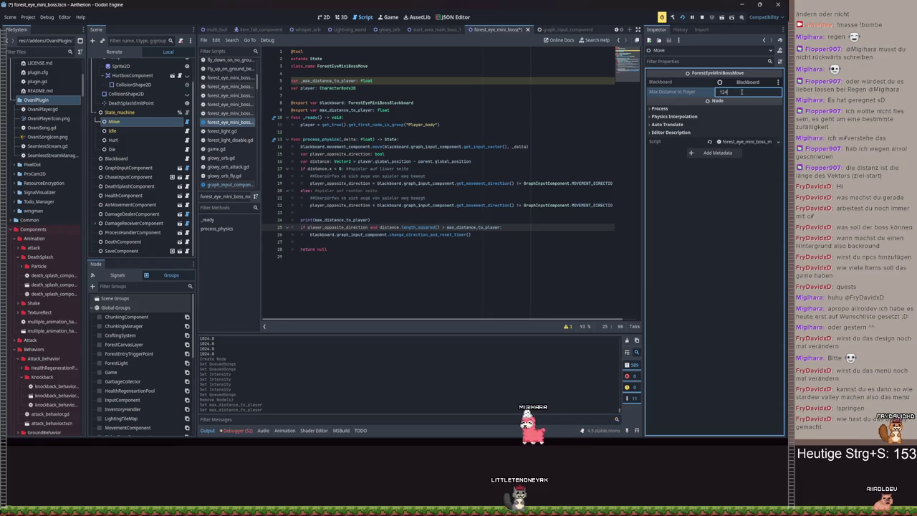
pyautogui.write('ow(124,2)')
pyautogui.press('Return')
pyautogui.hotkey('ctrl', 's')
# Run the game, resume play, walk and jump past the eye mini-boss, then pause
pyautogui.click(683, 17)
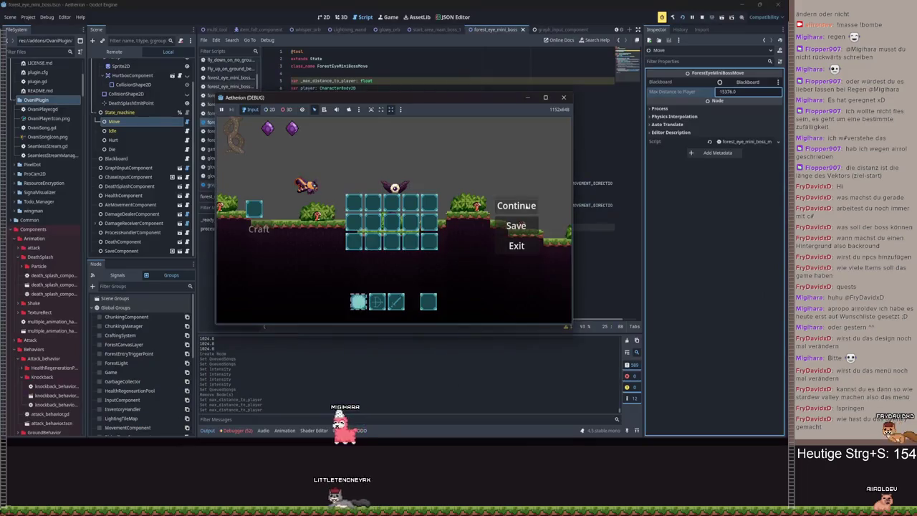
pyautogui.click(527, 208)
pyautogui.press('d')
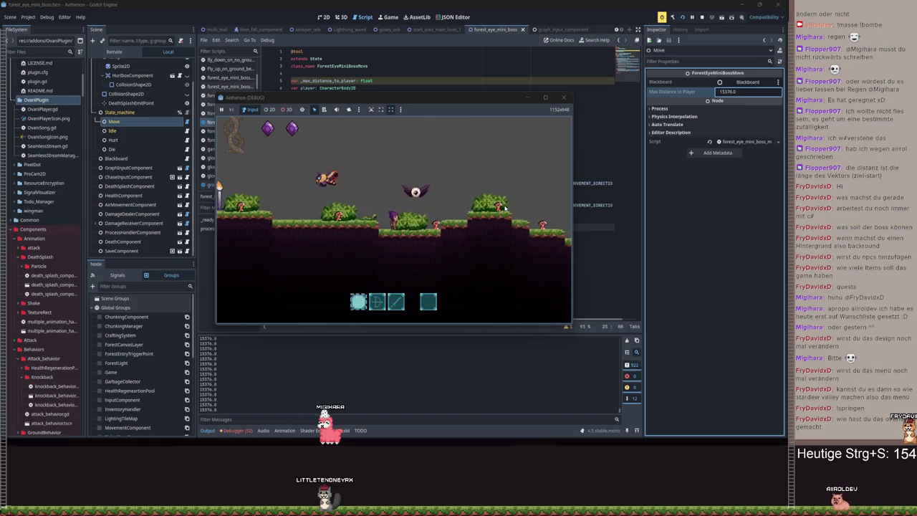
pyautogui.press('space')
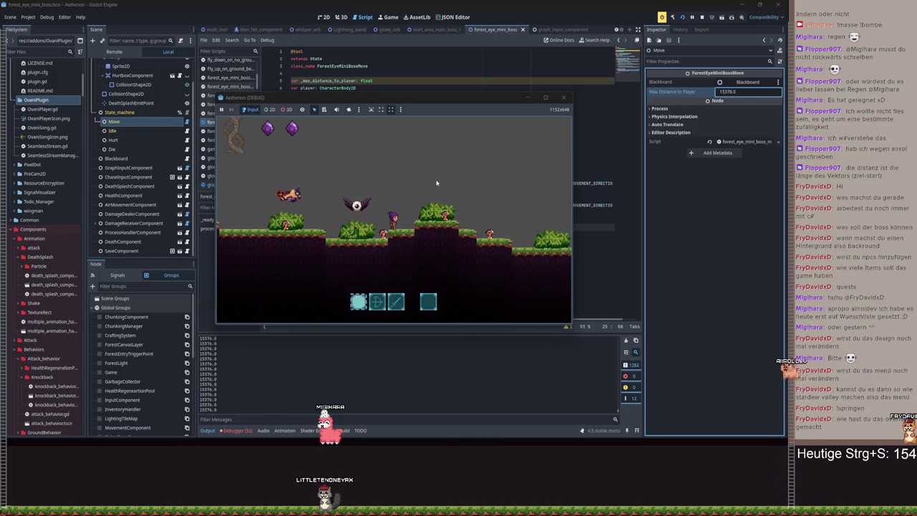
pyautogui.press('Escape')
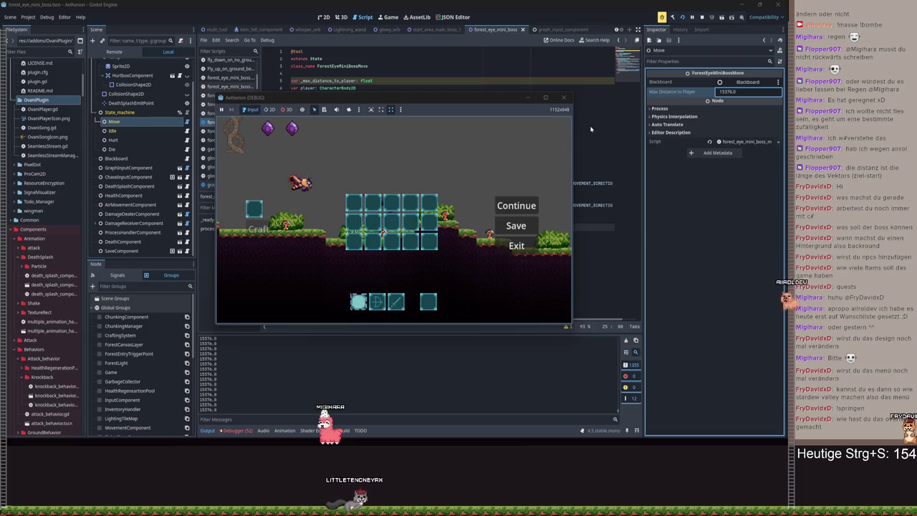
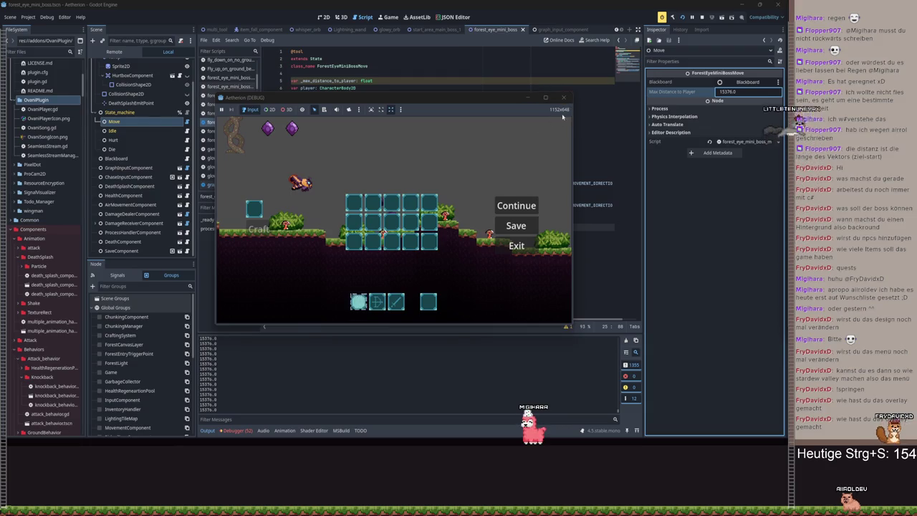
# Stop the running game, select the Idle node, and filter project files for 'multiple'
pyautogui.click(563, 97)
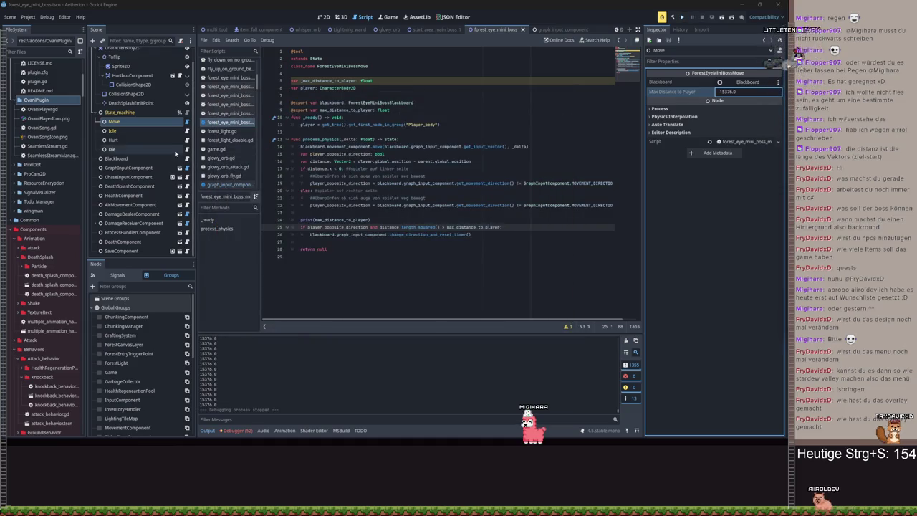
pyautogui.click(143, 131)
pyautogui.click(40, 51)
pyautogui.write('multiple')
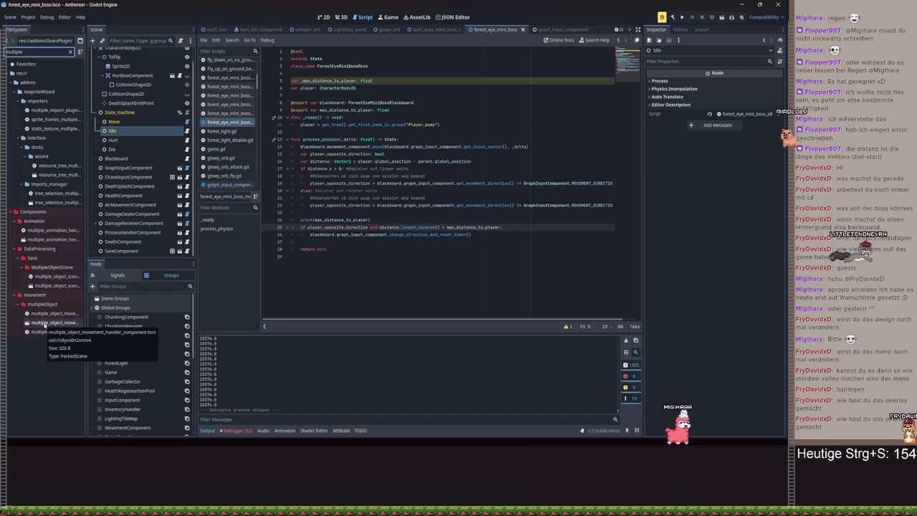
# Locate the multipleObject folder, clear the filter, and open the start_area_main_boss_1 scene
pyautogui.click(36, 306)
pyautogui.click(70, 52)
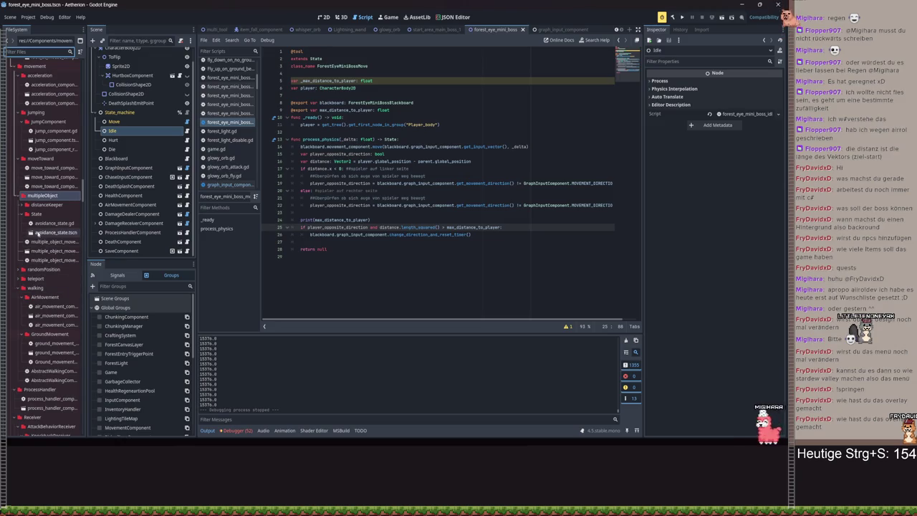
pyautogui.scroll(-2, 40, 250)
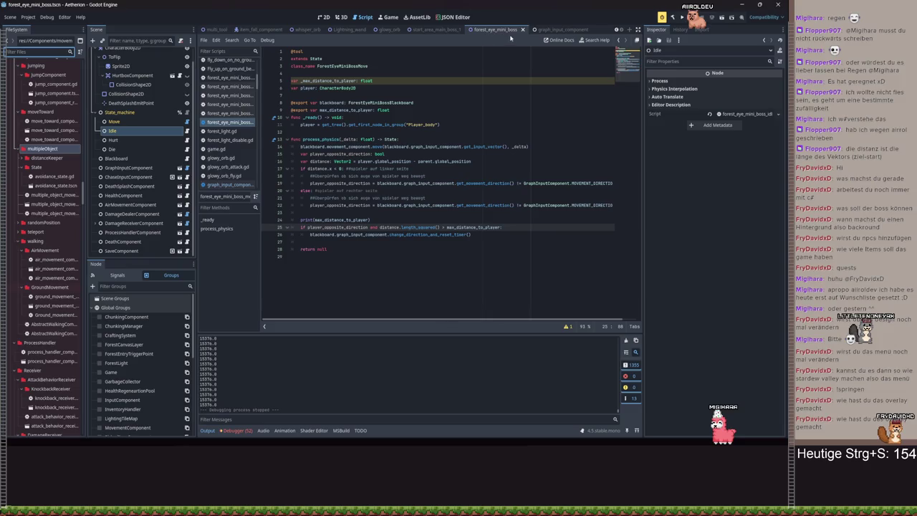
pyautogui.click(430, 29)
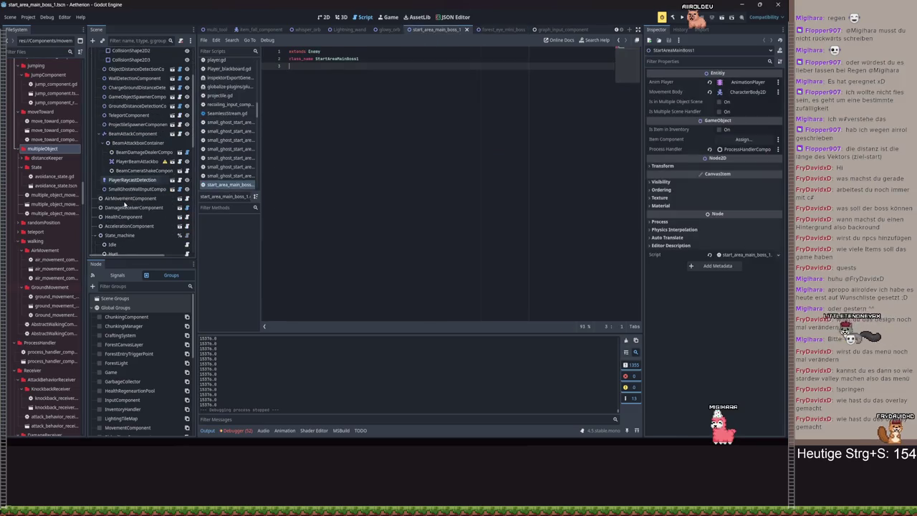
# Inspect the start area main boss's AttackStateHandlerComponent settings
pyautogui.scroll(-5, 128, 205)
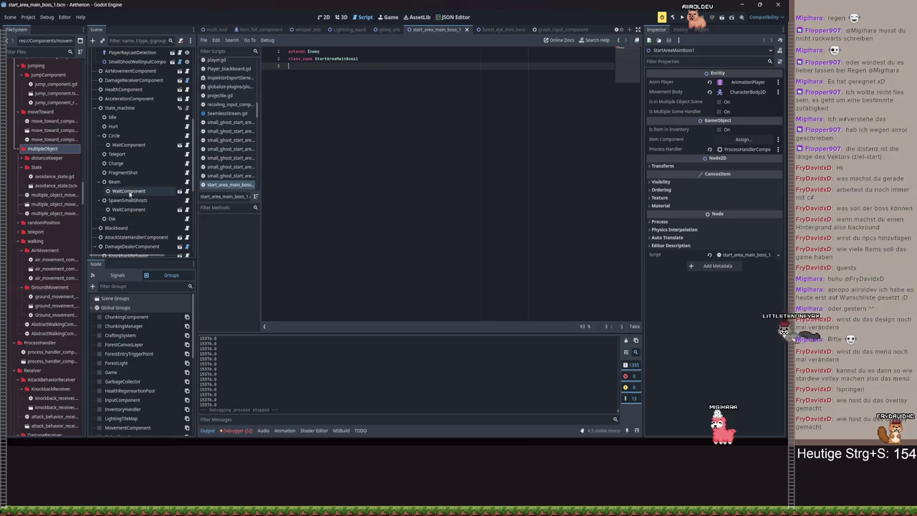
pyautogui.scroll(-1, 136, 213)
pyautogui.click(136, 213)
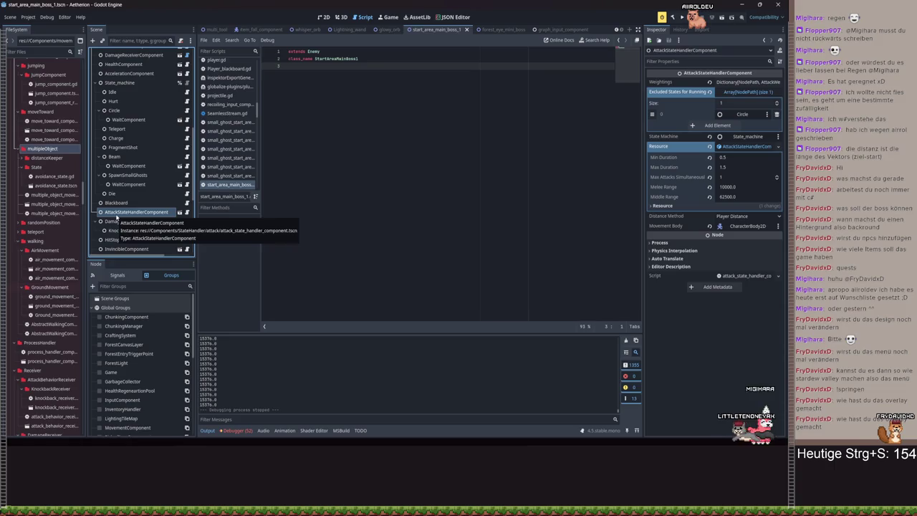
# Filter files for 'attack_st' and drag attack_state_handler_component.tscn into the forest_eye_mini_boss tree
pyautogui.click(49, 51)
pyautogui.write('attack')
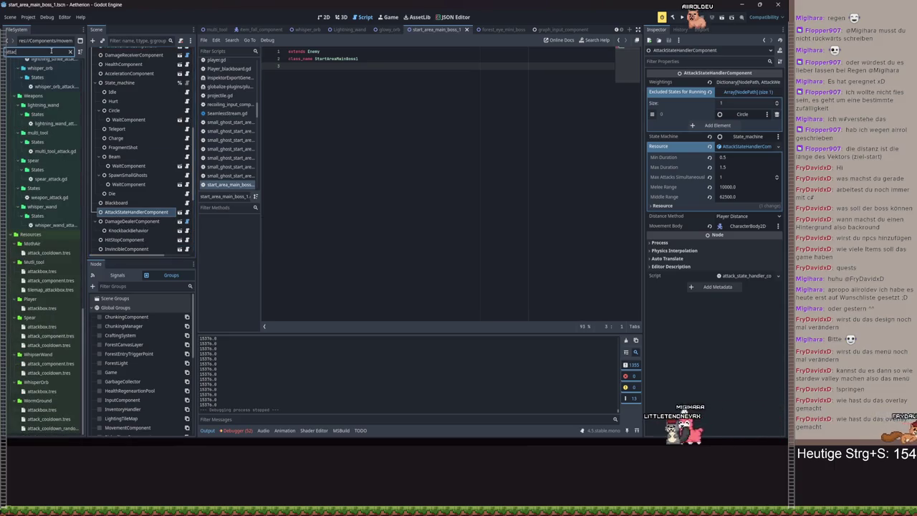
pyautogui.write('_st')
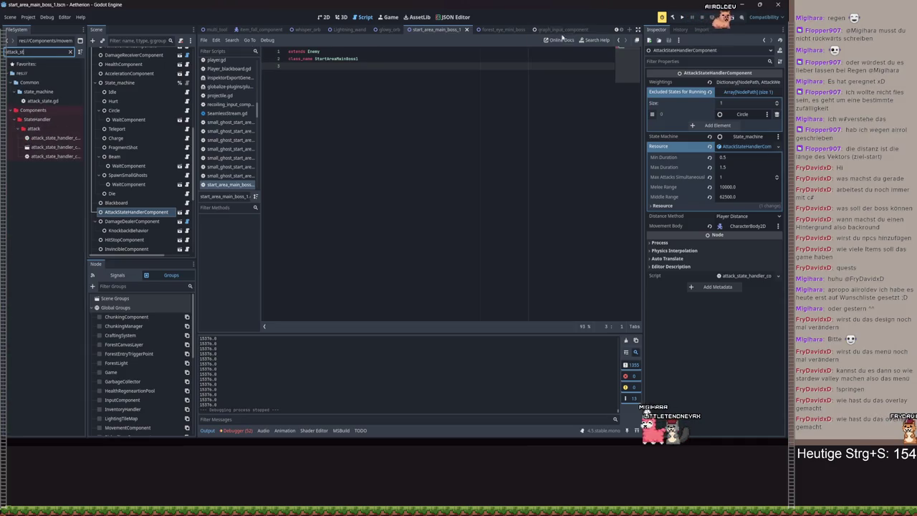
pyautogui.click(513, 29)
pyautogui.moveTo(83, 147)
pyautogui.mouseDown()
pyautogui.moveTo(118, 171)
pyautogui.moveTo(120, 231)
pyautogui.moveTo(120, 223)
pyautogui.mouseUp()
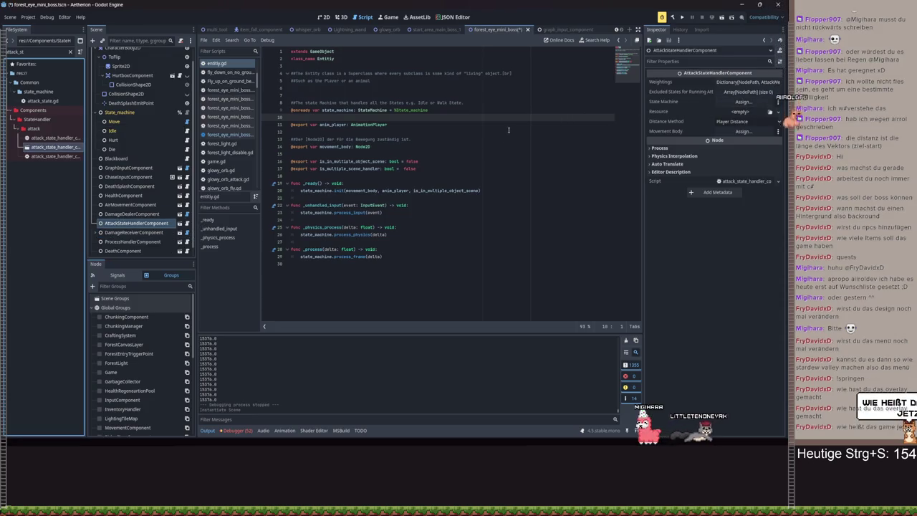
# Open the game_new scene, select its Aetherion node, and switch to the Steam window
pyautogui.scroll(5, 229, 30)
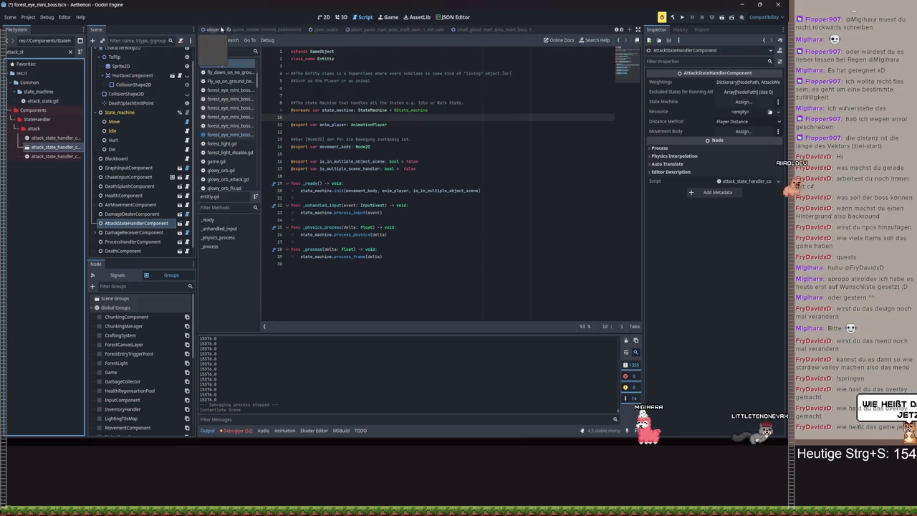
pyautogui.click(248, 30)
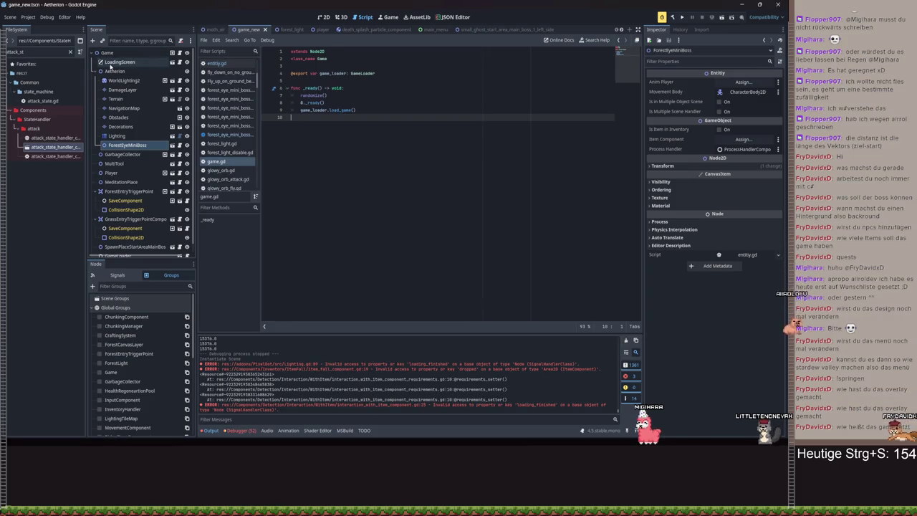
pyautogui.click(113, 71)
pyautogui.hotkey('alt', 'Tab')
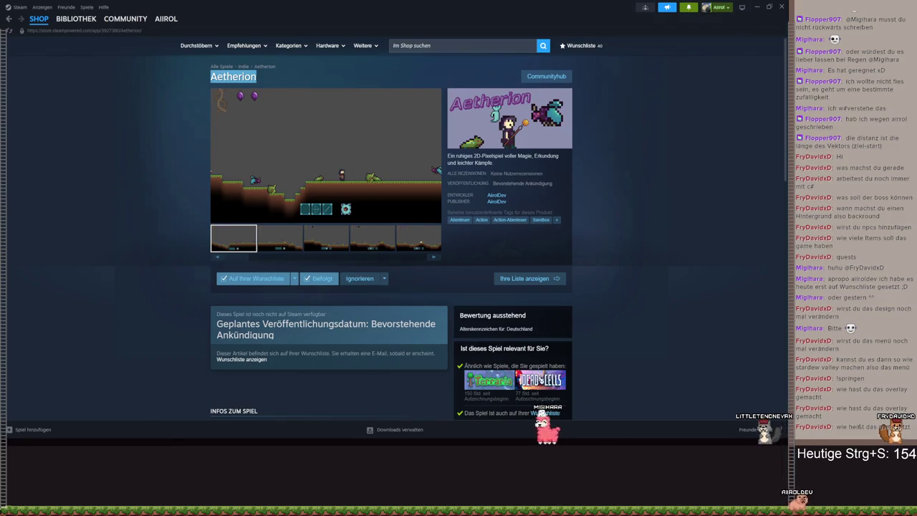
# Switch from the Steam Aetherion store page back to the Godot editor
pyautogui.hotkey('alt', 'Tab')
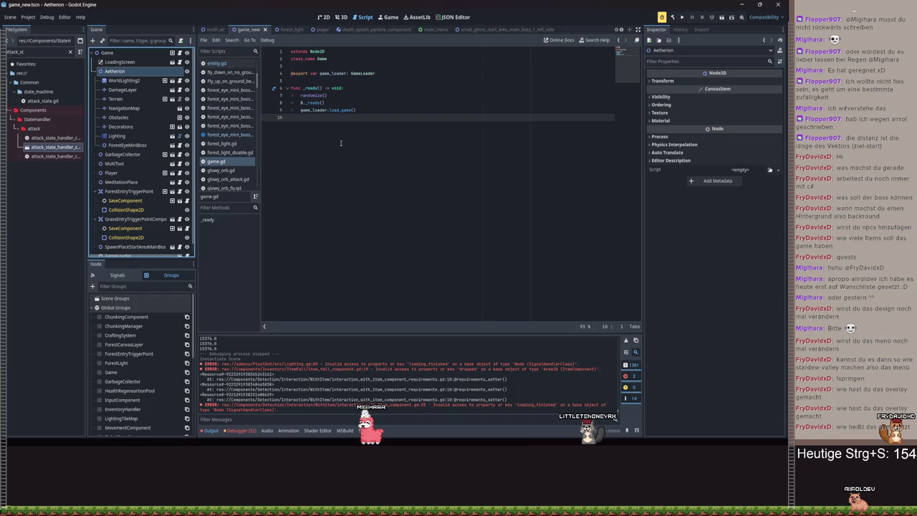
# Switch to the forest_eye_mini_boss scene and explore the handler's Weightings and Excluded States fields
pyautogui.click(368, 114)
pyautogui.scroll(-1, 132, 188)
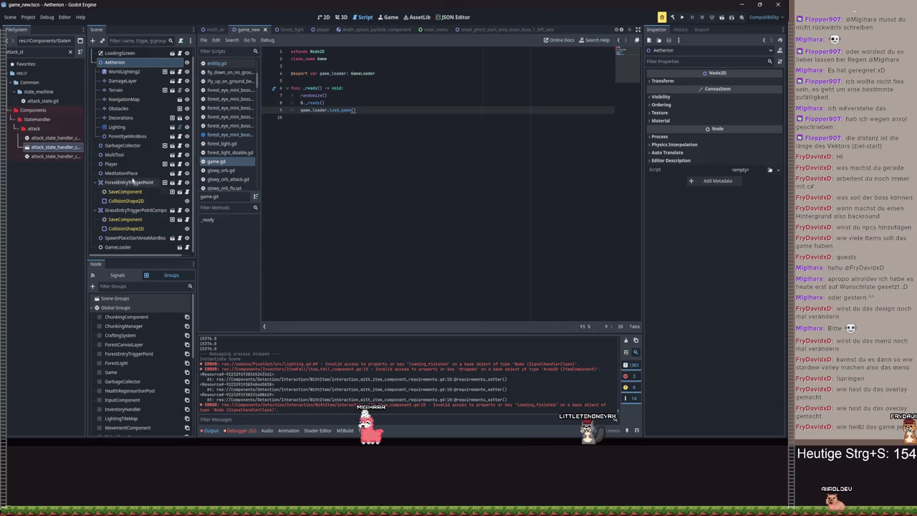
pyautogui.scroll(-5, 512, 32)
pyautogui.click(498, 31)
pyautogui.click(753, 83)
pyautogui.click(751, 83)
pyautogui.click(748, 83)
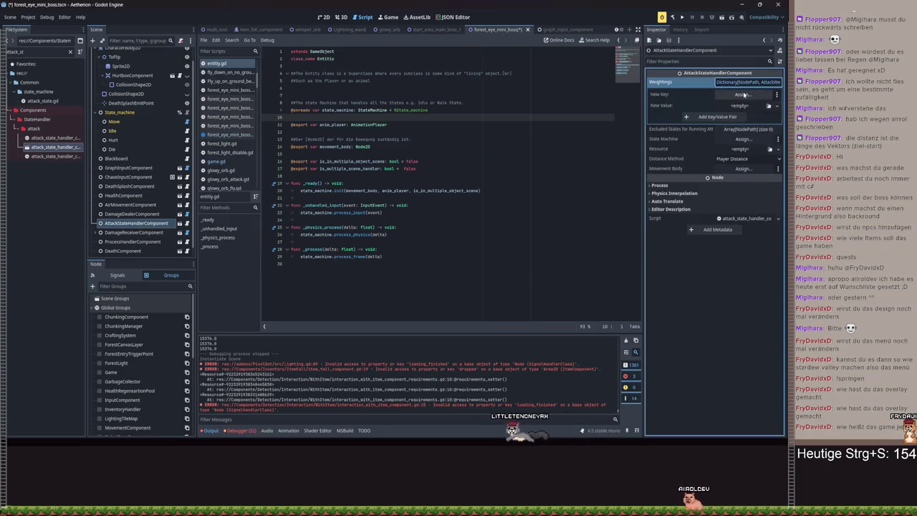
pyautogui.click(744, 94)
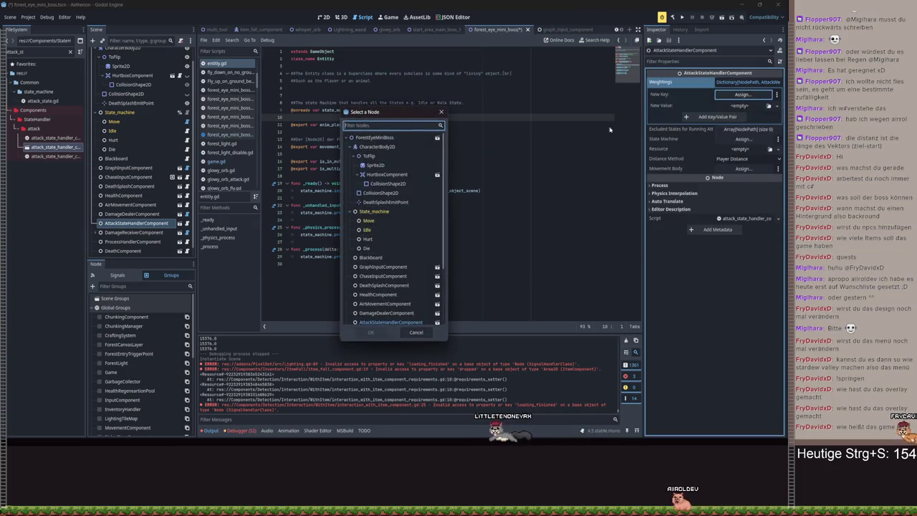
pyautogui.click(442, 113)
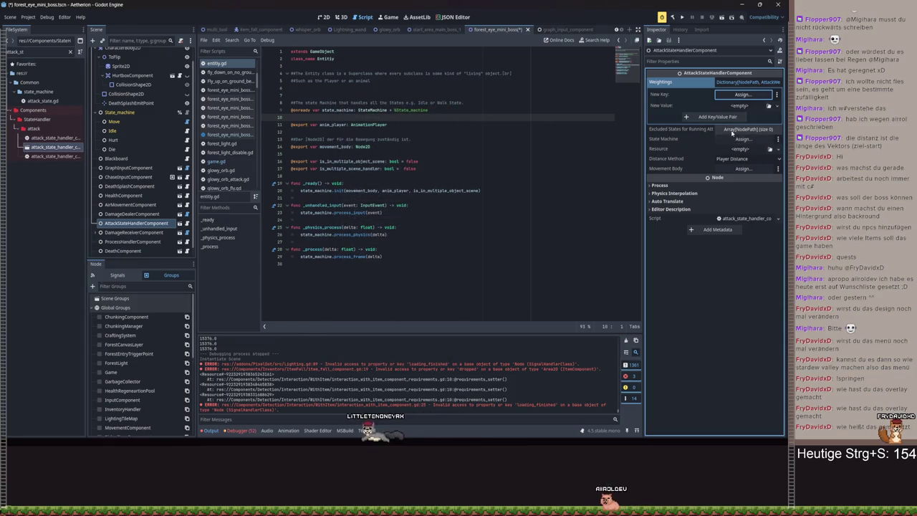
pyautogui.click(731, 130)
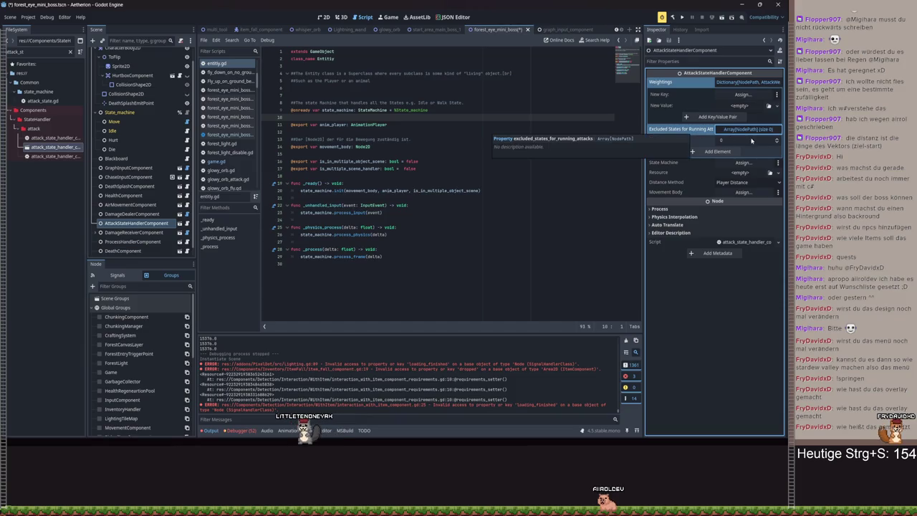
pyautogui.click(733, 130)
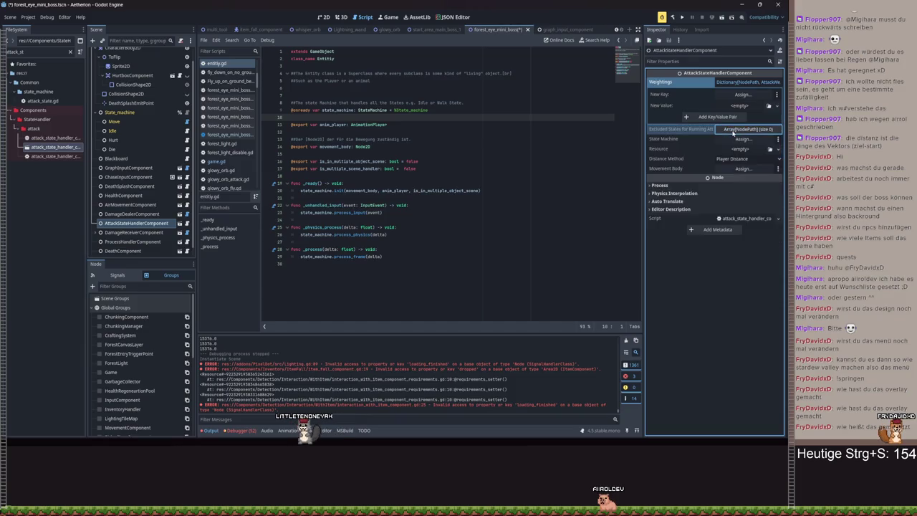
# Assign state_machine and a new resource allowing 1 simultaneous attack, then save
pyautogui.click(732, 139)
pyautogui.doubleClick(394, 158)
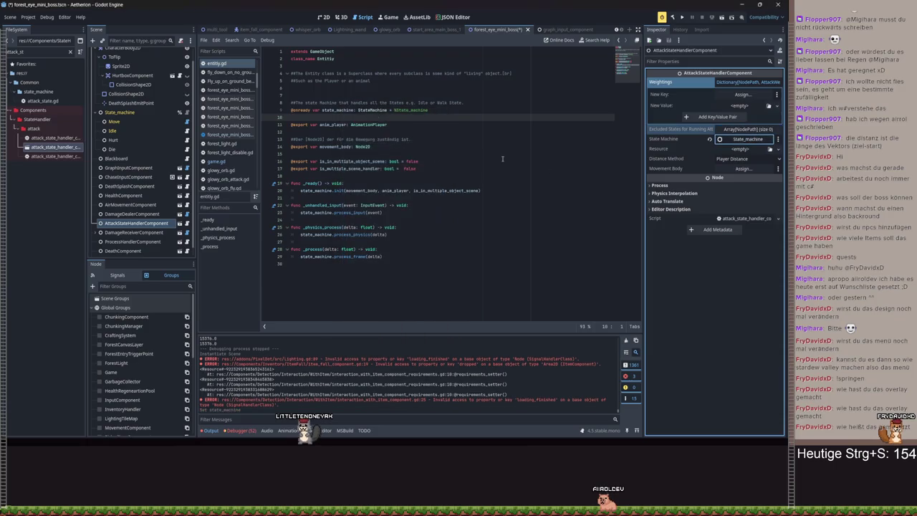
pyautogui.click(745, 149)
pyautogui.click(732, 165)
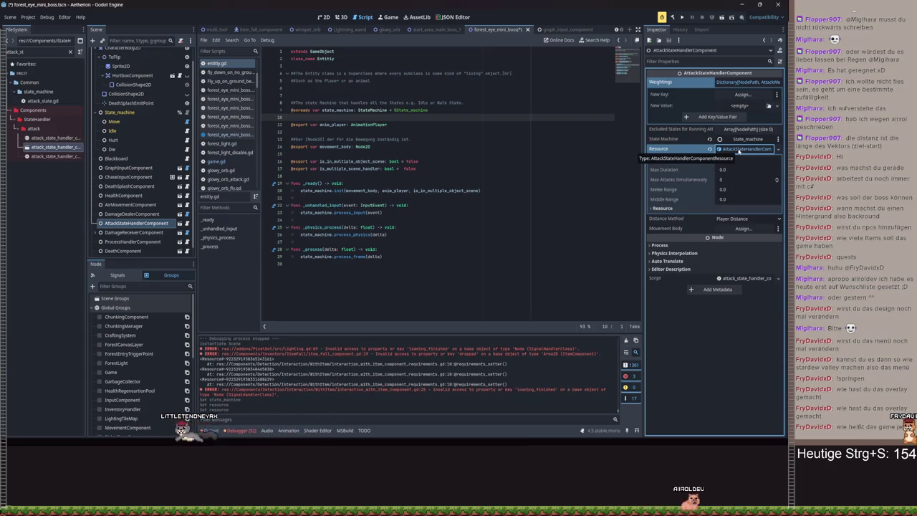
pyautogui.click(731, 180)
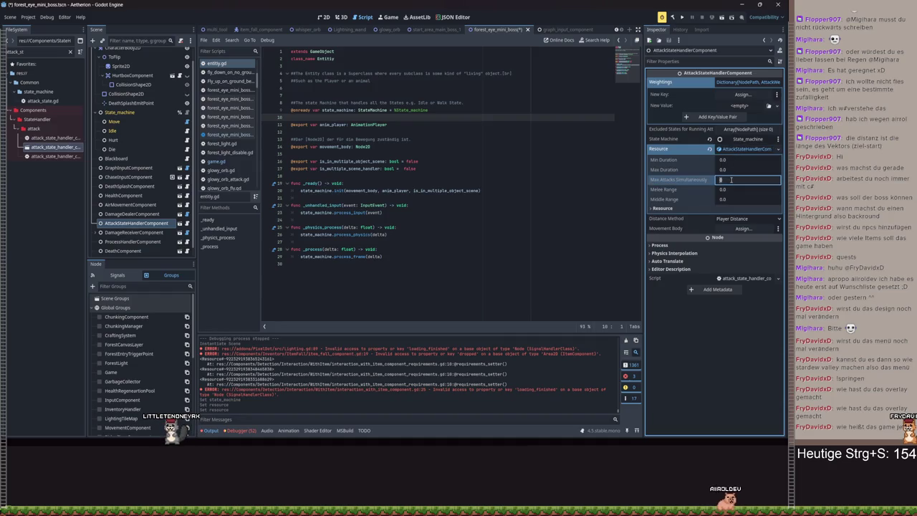
pyautogui.write('1')
pyautogui.press('Return')
pyautogui.hotkey('ctrl', 's')
# Set Distance Method to Player Distance and CharacterBody2D as the movement body, then save
pyautogui.click(740, 221)
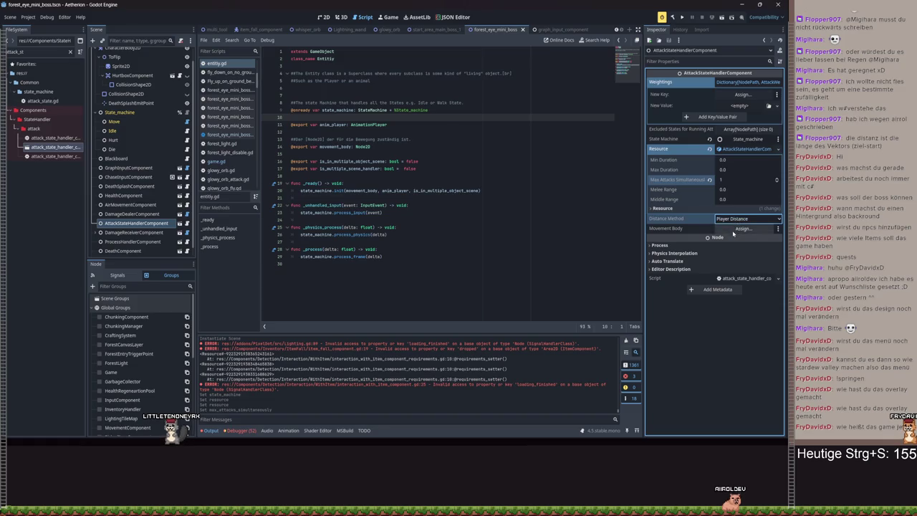
pyautogui.click(733, 233)
pyautogui.doubleClick(387, 167)
pyautogui.hotkey('ctrl', 's')
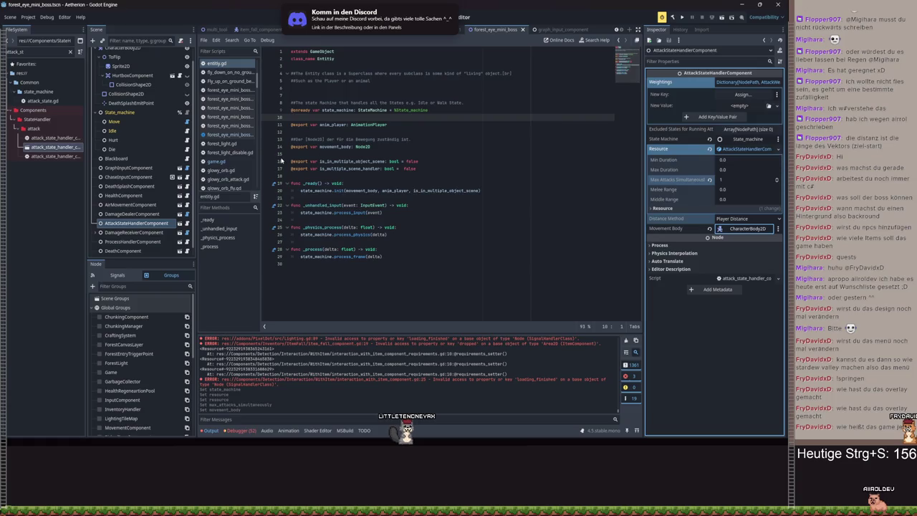
# Set the attack resource's durations to 1.0 minimum and 1.5 maximum
pyautogui.click(728, 171)
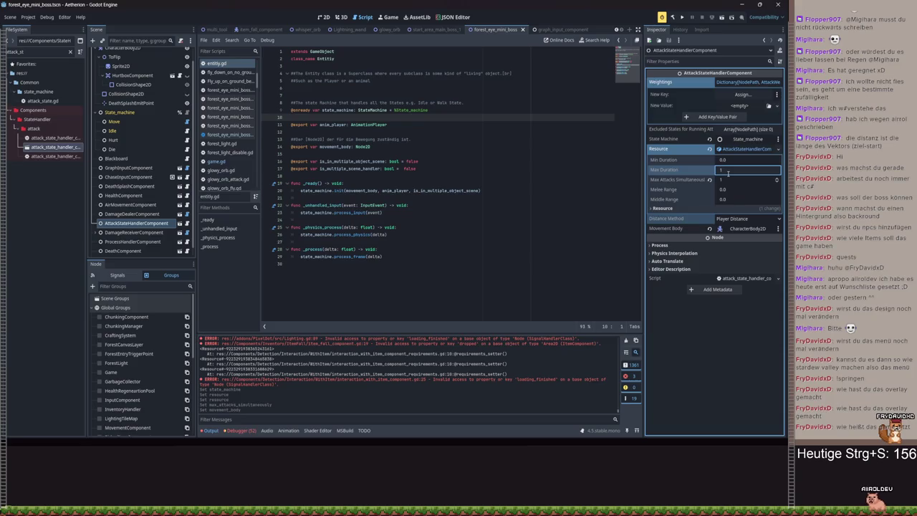
pyautogui.write('1.5')
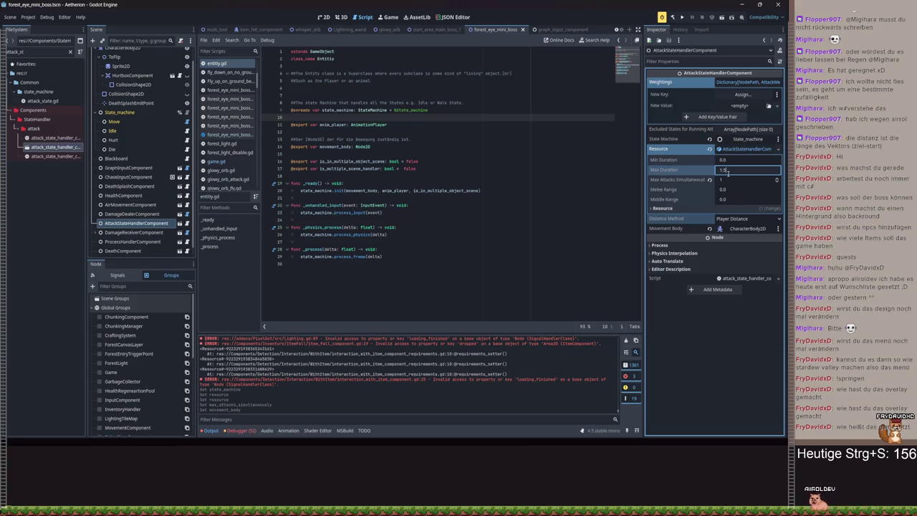
pyautogui.hotkey('shift', 'Tab')
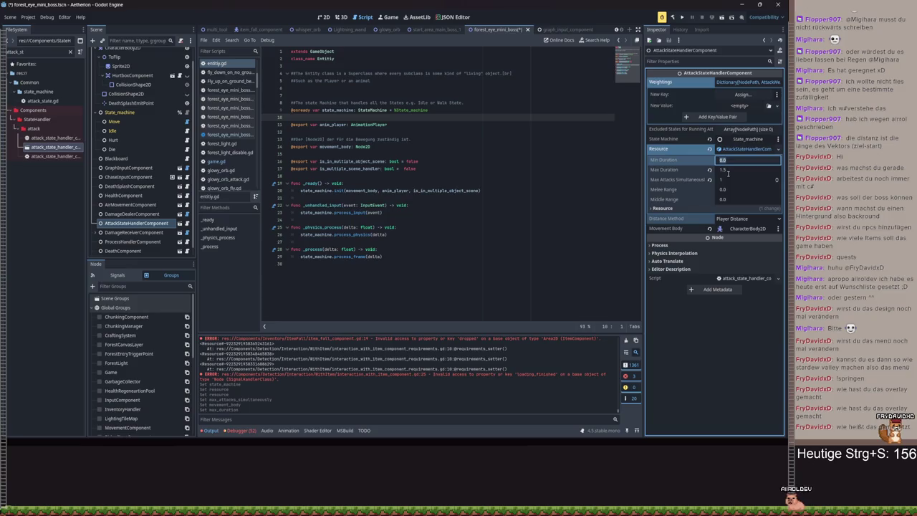
pyautogui.write('1')
pyautogui.press('Return')
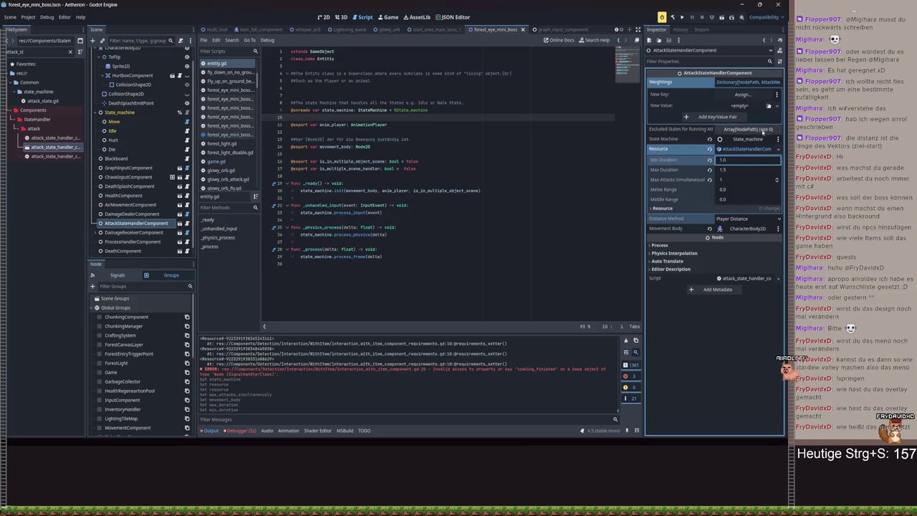
# Add Idle to the Excluded States array, collapse it, and select the Move node
pyautogui.click(758, 130)
pyautogui.click(767, 152)
pyautogui.click(746, 151)
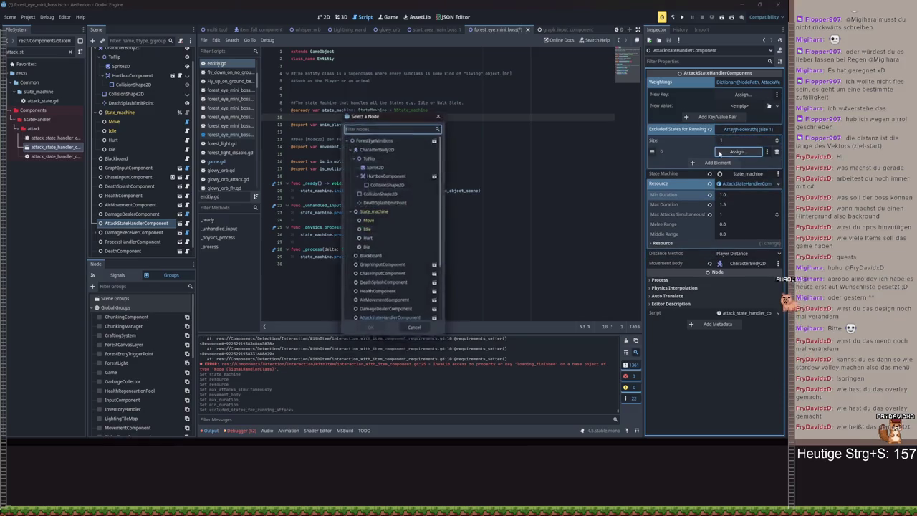
pyautogui.click(365, 229)
pyautogui.doubleClick(365, 231)
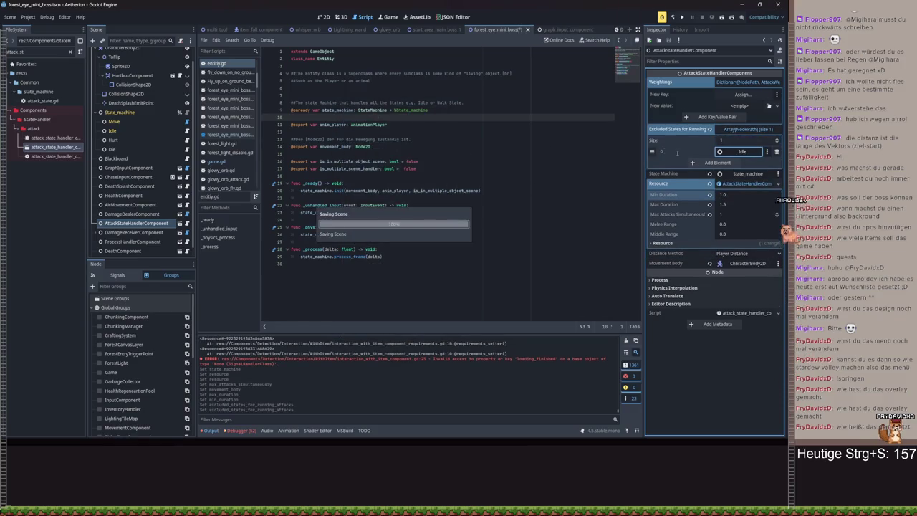
pyautogui.click(746, 129)
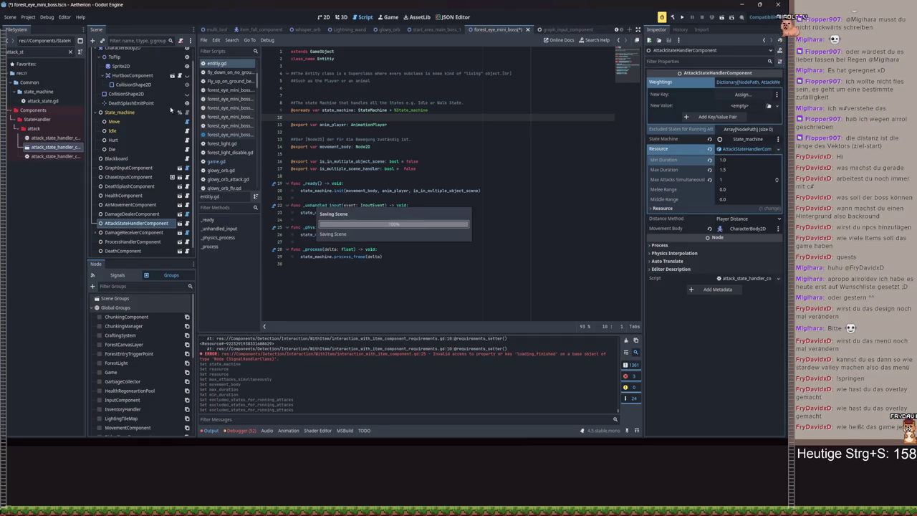
pyautogui.click(114, 122)
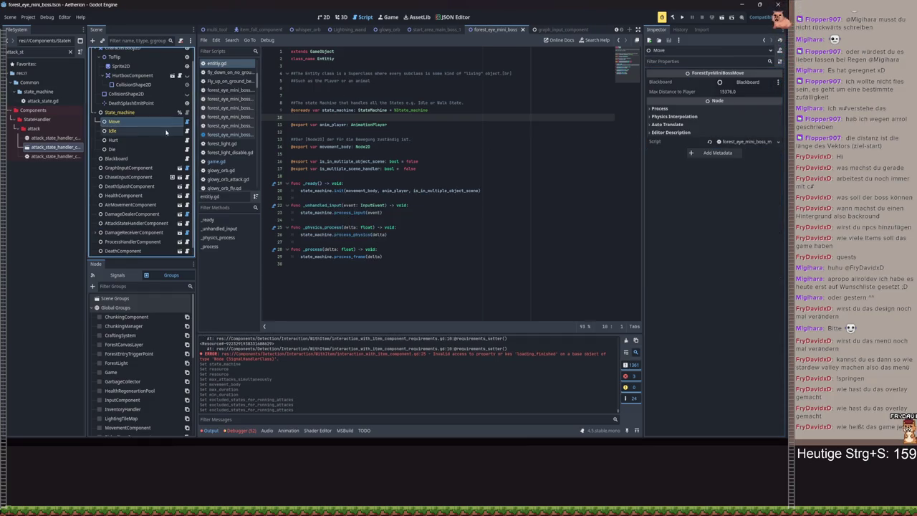
# Change forest_eye_mini_boss_move.gd to extend State and save it
pyautogui.click(187, 123)
pyautogui.doubleClick(316, 59)
pyautogui.write('Attack')
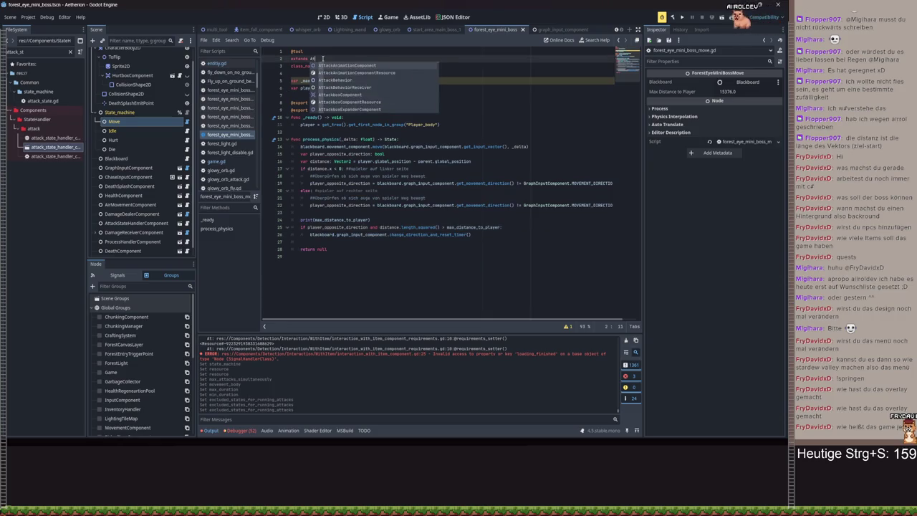
pyautogui.write('Sta')
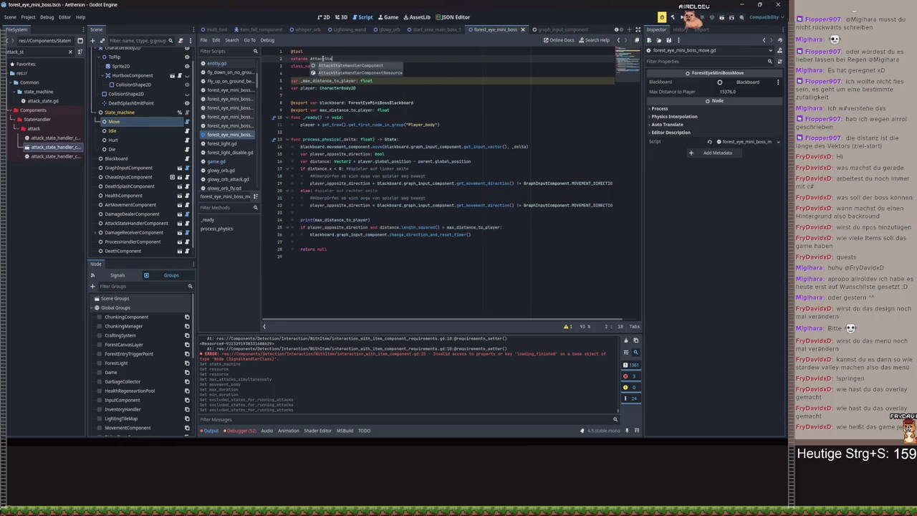
pyautogui.hotkey('ctrl', 'BackSpace')
pyautogui.write('State')
pyautogui.click(413, 175)
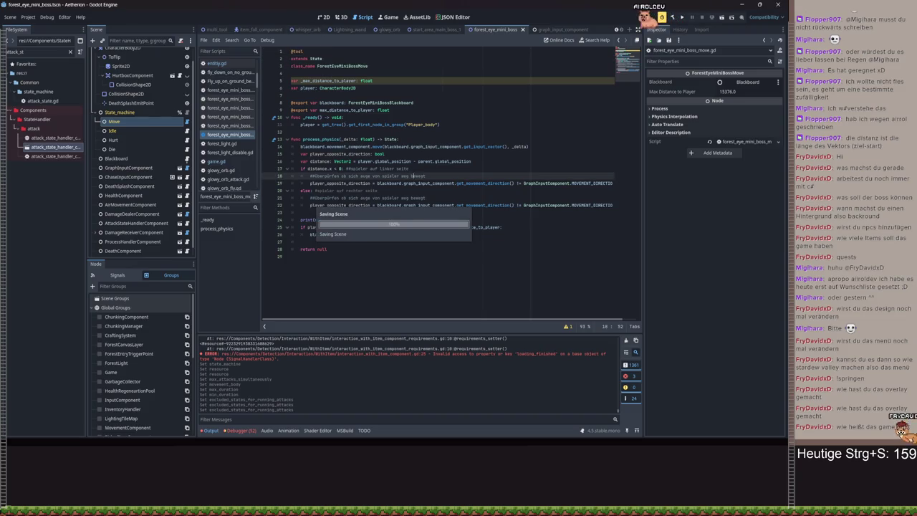
pyautogui.hotkey('ctrl', 's')
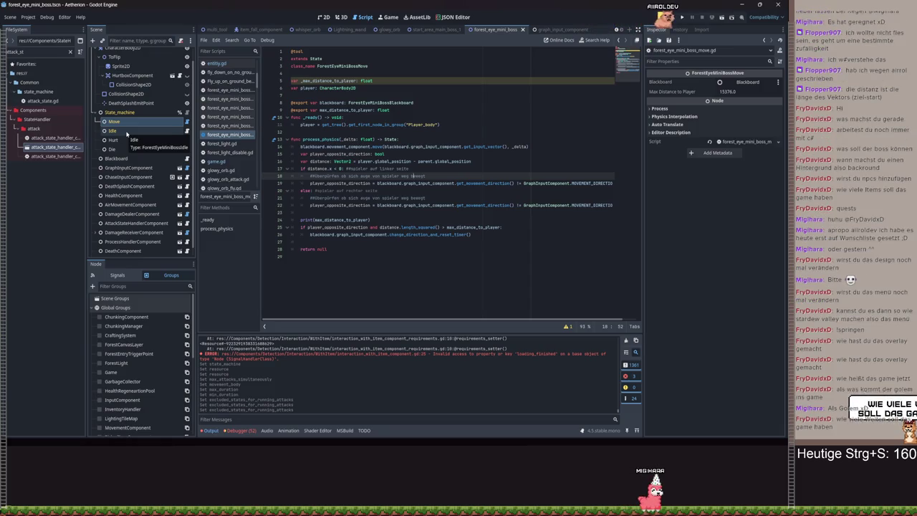
# Toggle between 2D view and script, select 'spieler' on line 21, and check the Idle and Move nodes
pyautogui.click(323, 17)
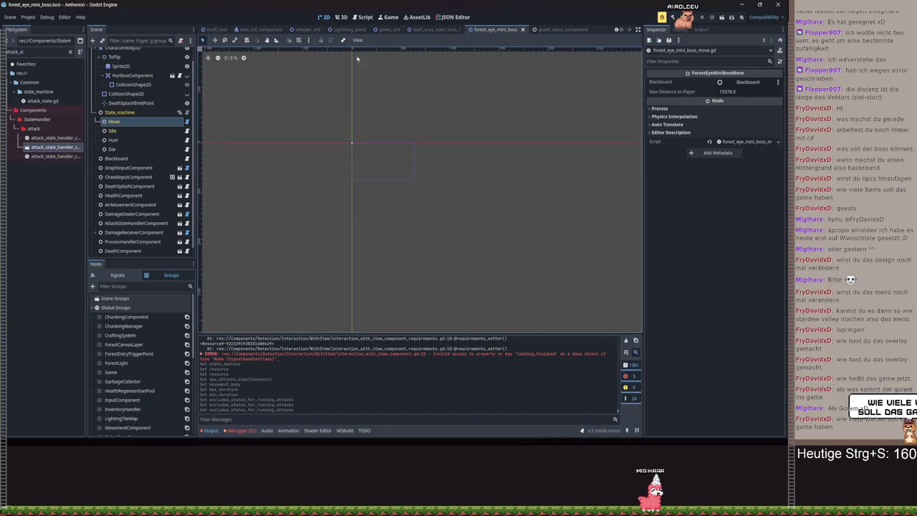
pyautogui.click(363, 17)
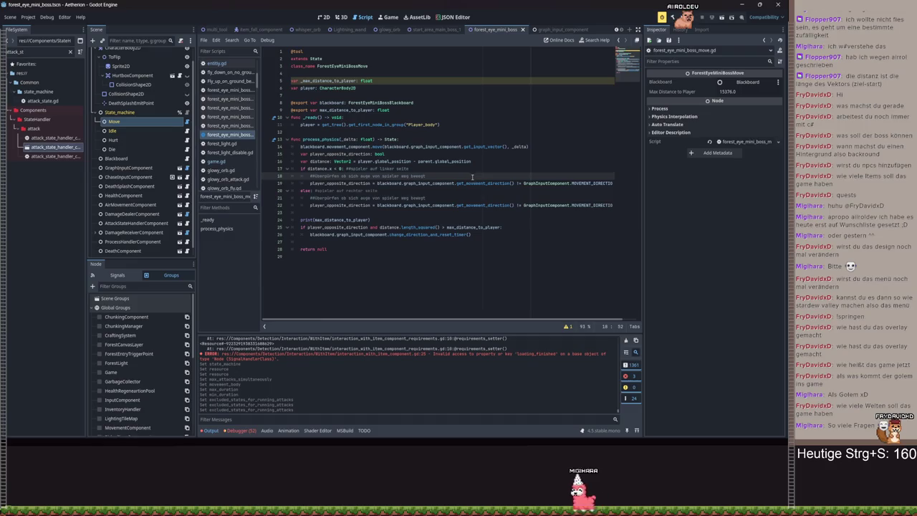
pyautogui.click(419, 198)
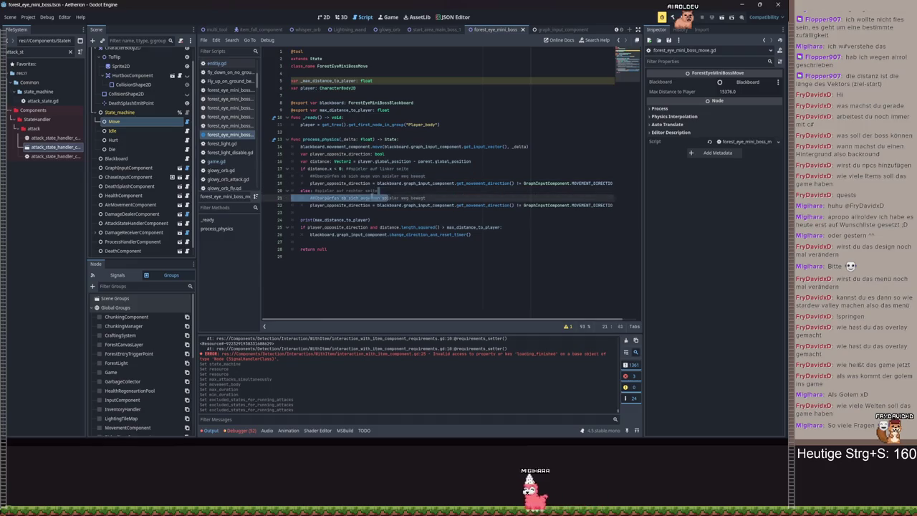
pyautogui.click(368, 197)
pyautogui.doubleClick(391, 198)
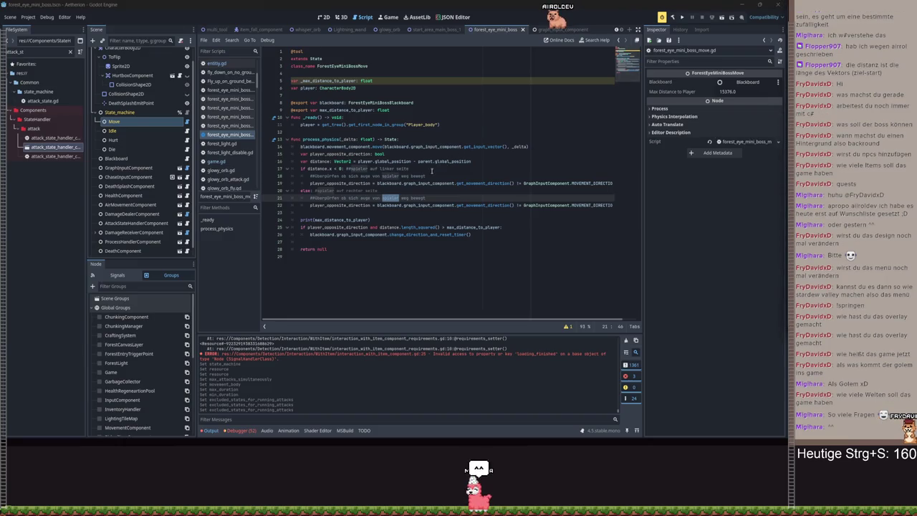
pyautogui.click(154, 131)
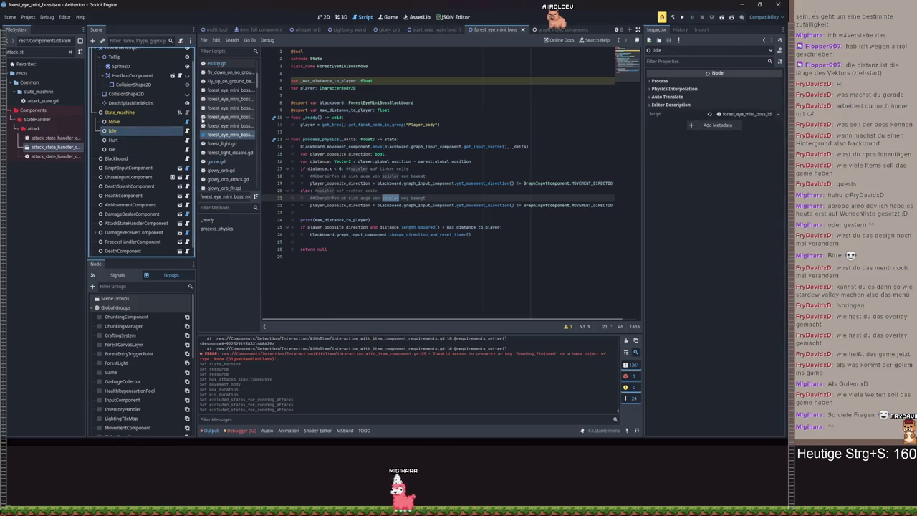
pyautogui.click(118, 122)
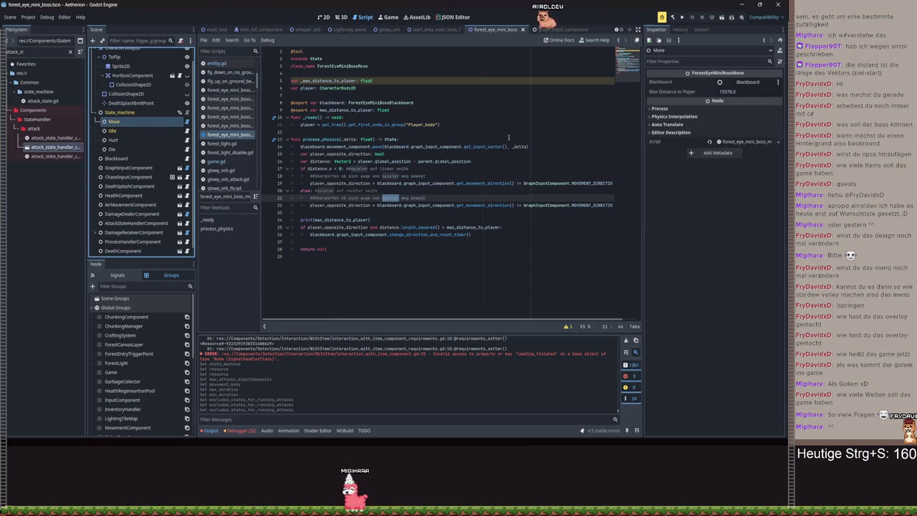
# Insert a blank line after line 9 of the Move script and open start_area_main_boss_1
pyautogui.click(452, 146)
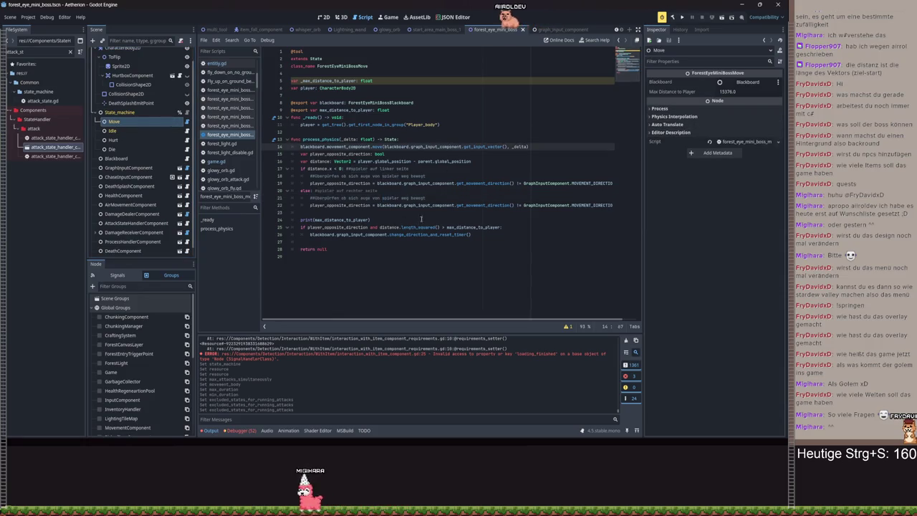
pyautogui.click(416, 111)
pyautogui.press('Return')
pyautogui.press('super')
pyautogui.press('super')
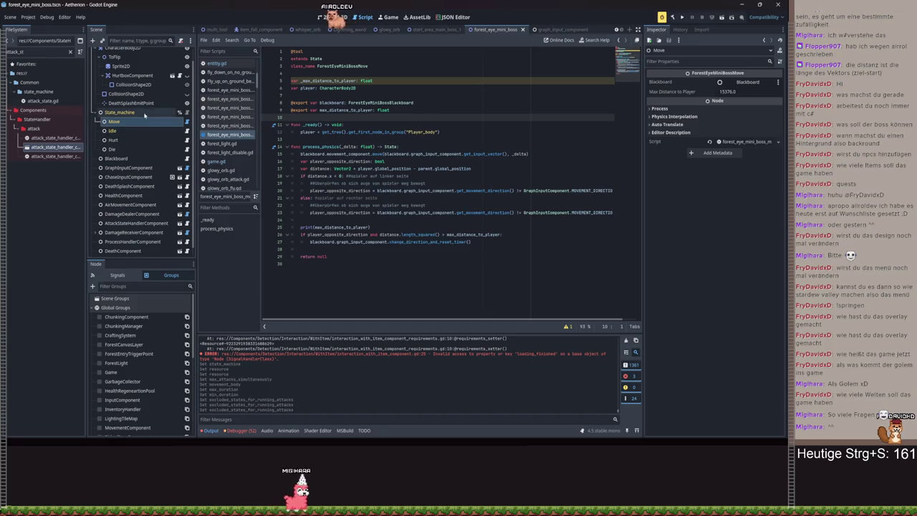
pyautogui.click(444, 30)
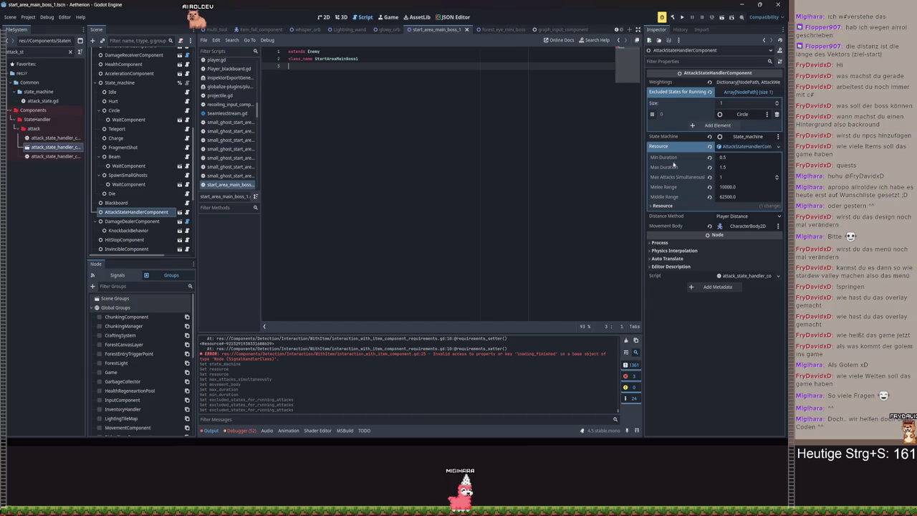
# Open the main boss's teleport script, step back to ForestEyeMiniBossMove, then return to forest_eye_mini_boss
pyautogui.click(179, 129)
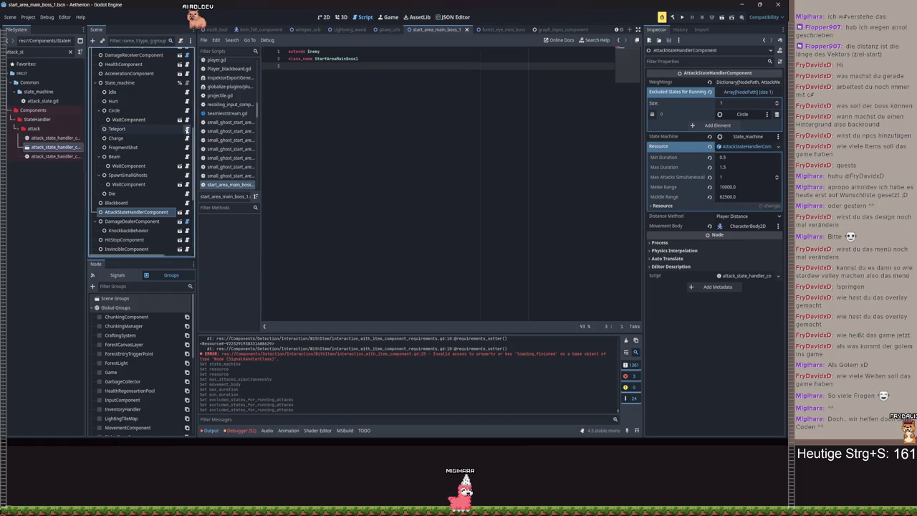
pyautogui.hotkey('alt', 'Left')
pyautogui.hotkey('alt', 'Left')
pyautogui.hotkey('alt', 'Left')
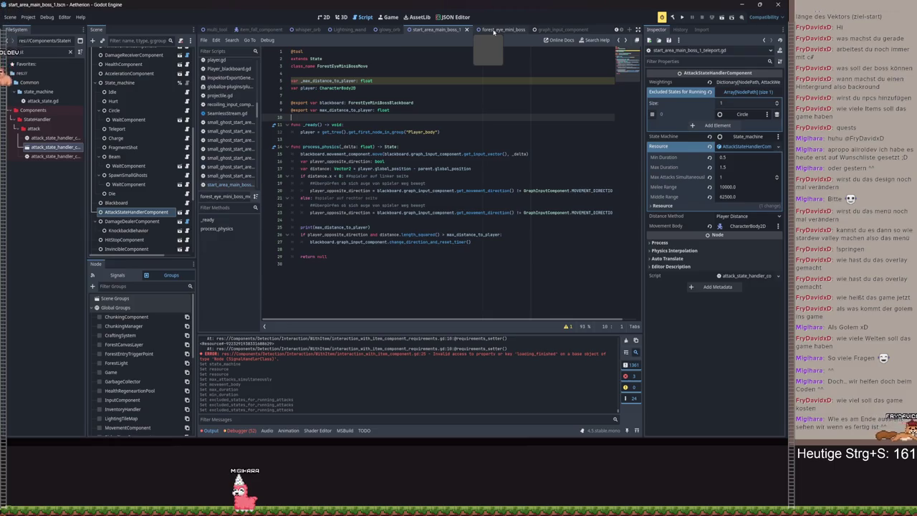
pyautogui.click(382, 93)
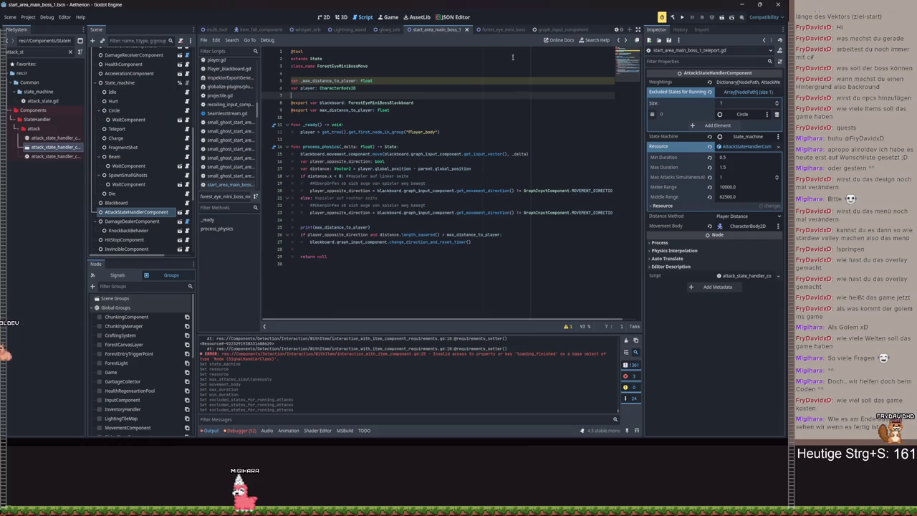
pyautogui.click(501, 29)
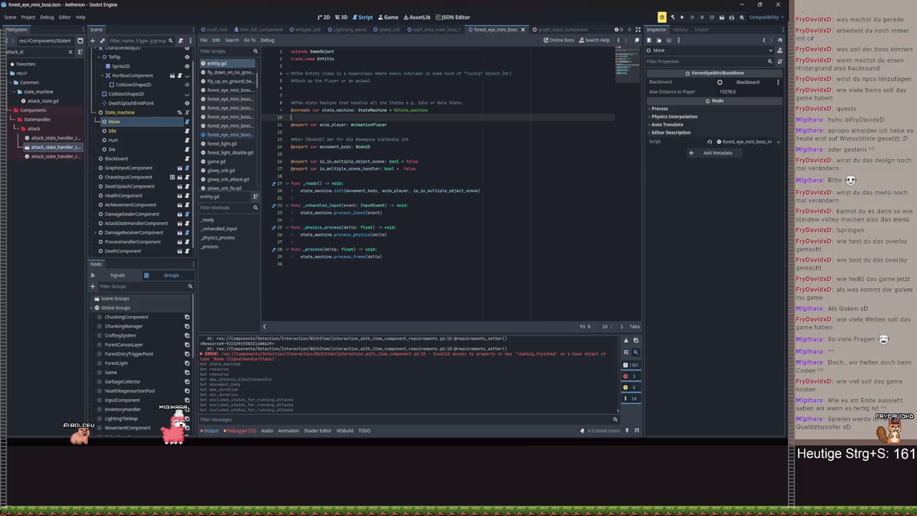
pyautogui.click(443, 107)
pyautogui.hotkey('alt', 'Down')
pyautogui.hotkey('alt', 'Down')
pyautogui.hotkey('alt', 'Down')
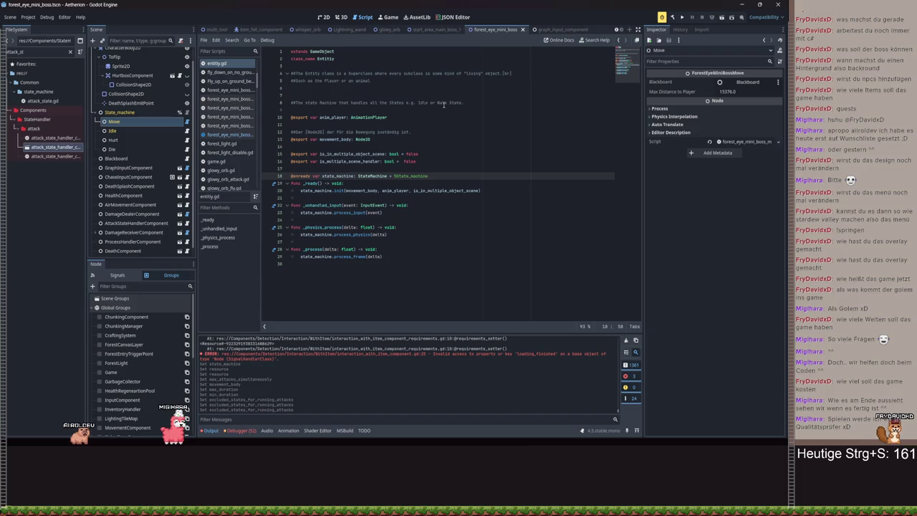
pyautogui.press('Return')
pyautogui.hotkey('ctrl', 's')
pyautogui.hotkey('shift', 'Up')
pyautogui.hotkey('shift', 'Up')
pyautogui.click(301, 169)
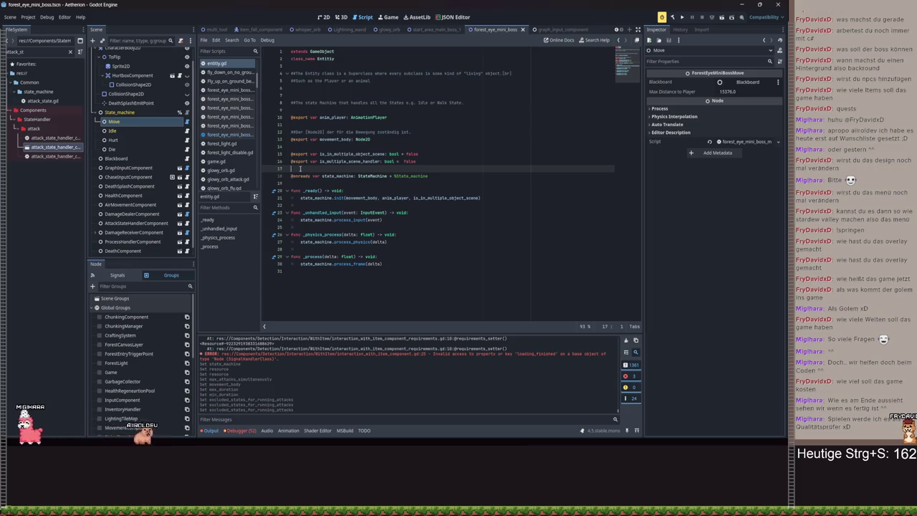
# Compare the mini boss's Idle node with start_area_main_boss_1's Idle and Circle scripts
pyautogui.click(133, 130)
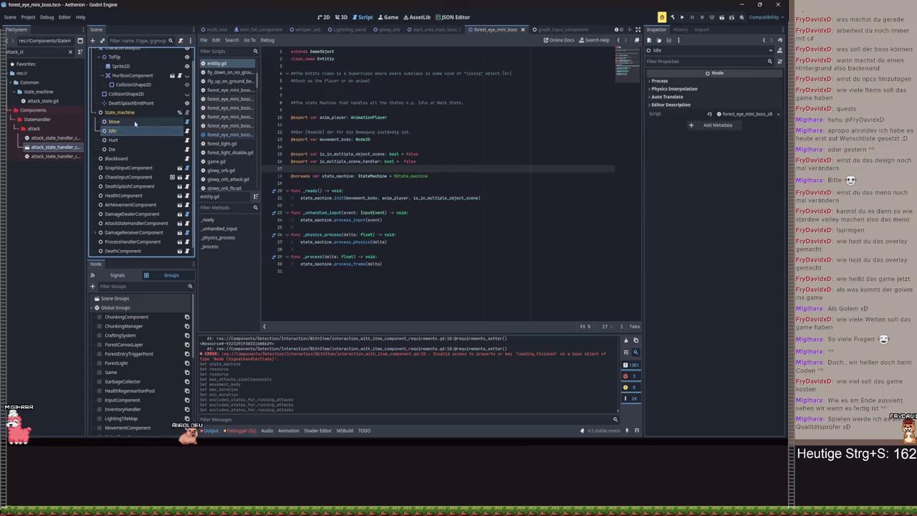
pyautogui.click(132, 123)
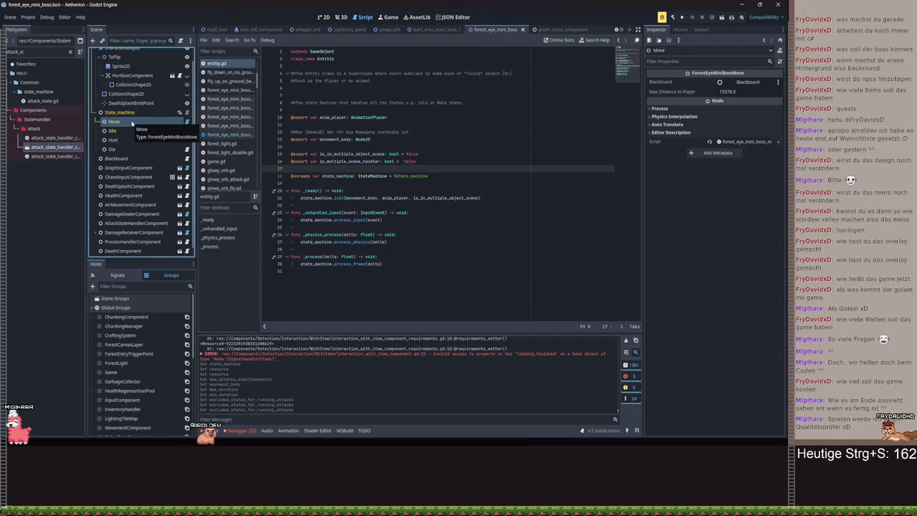
pyautogui.click(125, 132)
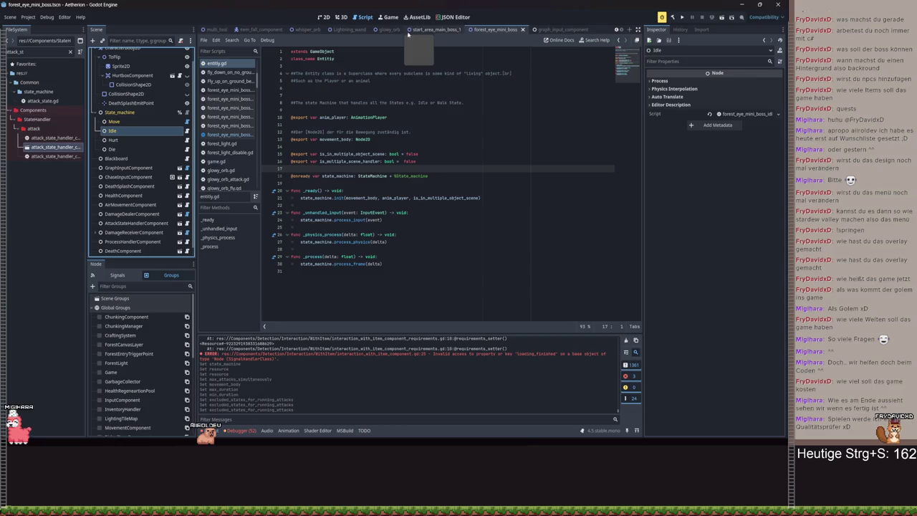
pyautogui.click(419, 30)
pyautogui.click(113, 127)
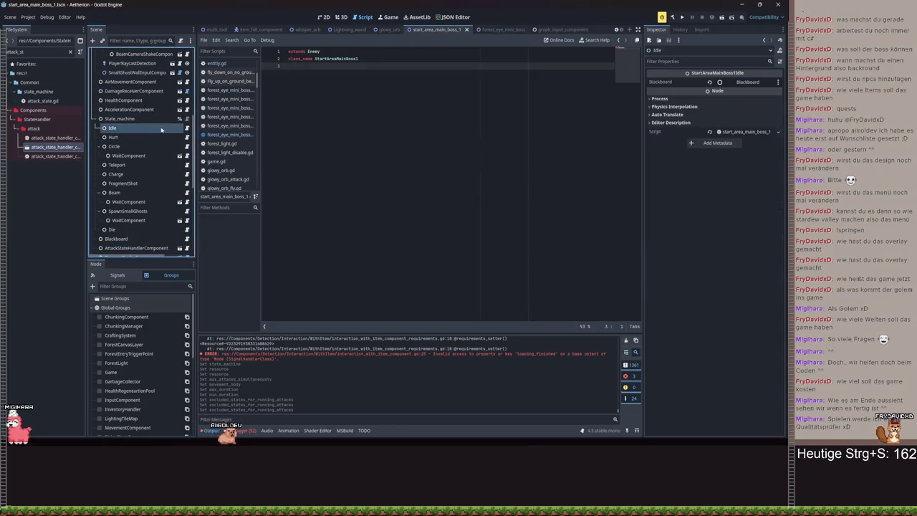
pyautogui.click(187, 128)
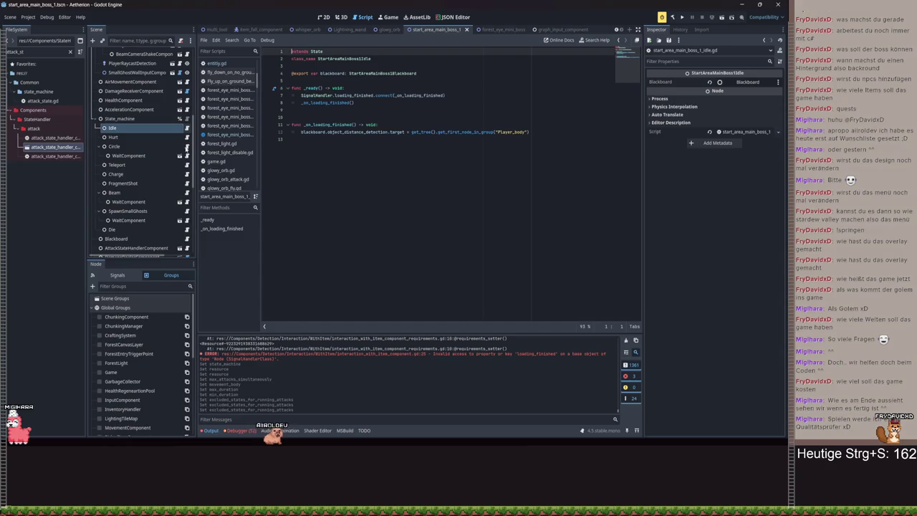
pyautogui.click(187, 146)
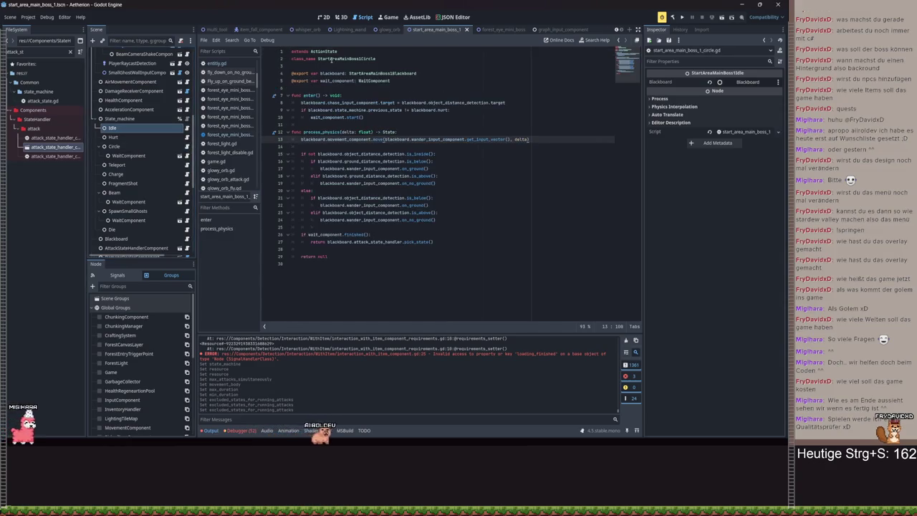
# Return to the forest_eye_mini_boss scene and open its ForestEyeMiniBossMove script
pyautogui.click(387, 116)
pyautogui.hotkey('alt', 'Left')
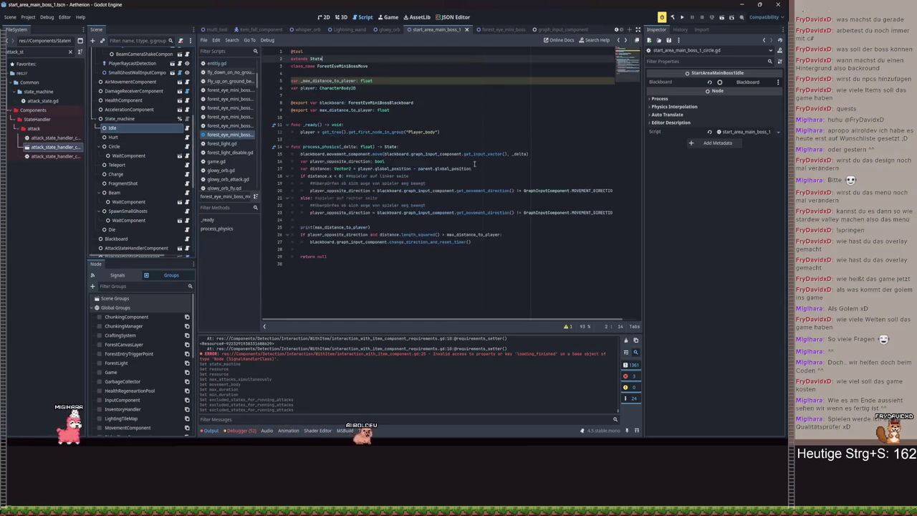
pyautogui.click(501, 30)
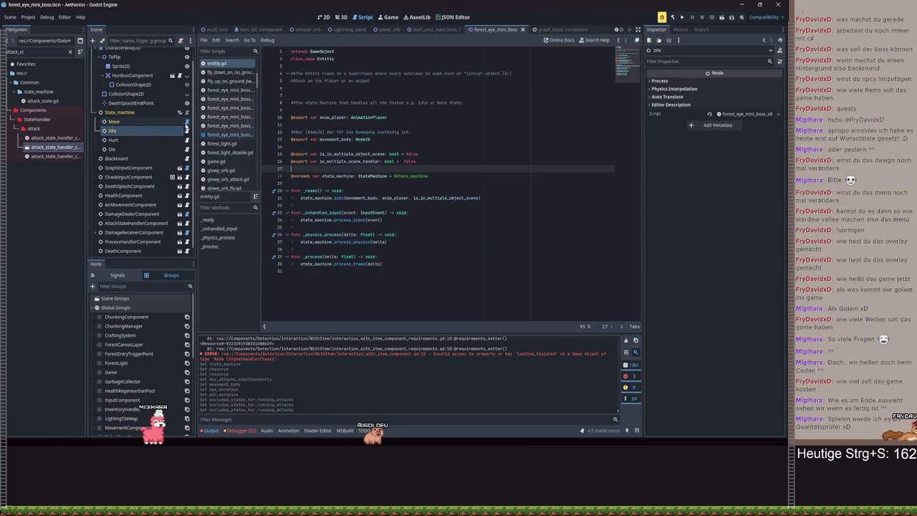
pyautogui.click(187, 122)
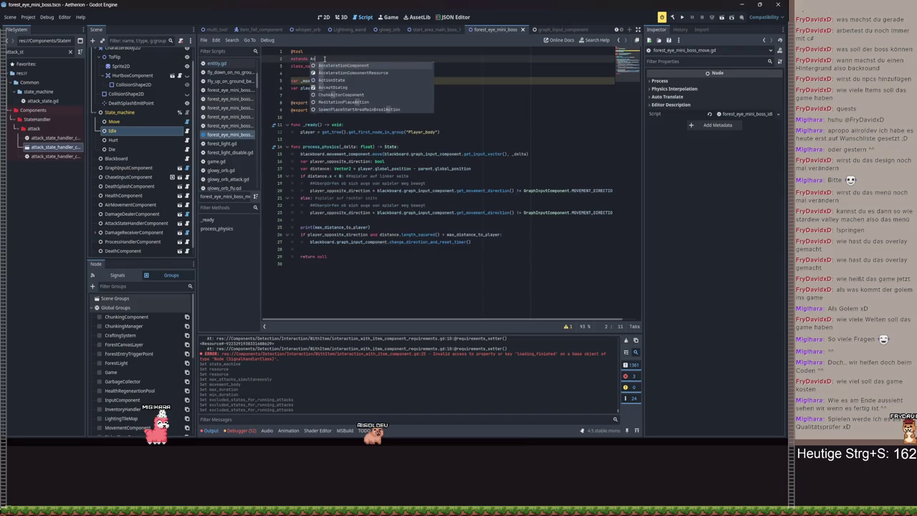
# Delete the template comment header from the forest eye boss's Hurt state script and save it
pyautogui.keyDown('ctrl'); pyautogui.click(325, 58); pyautogui.keyUp('ctrl')
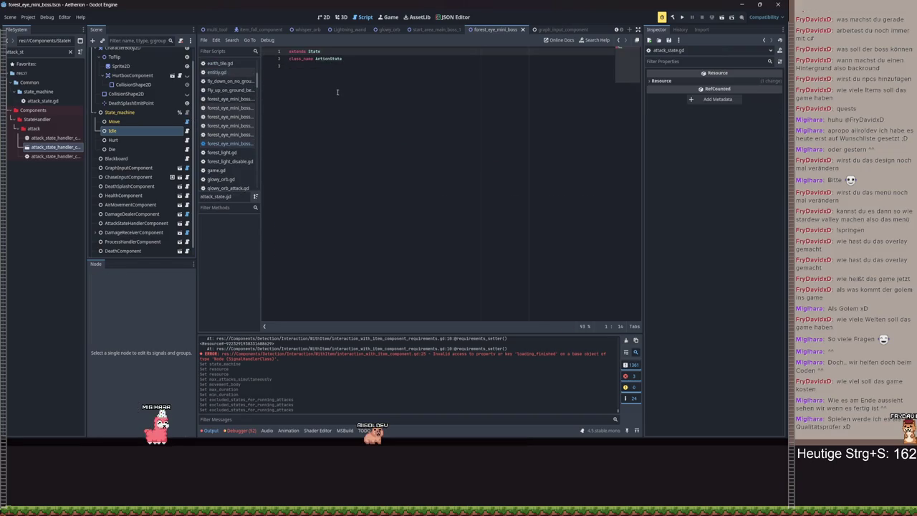
pyautogui.hotkey('alt', 'Left')
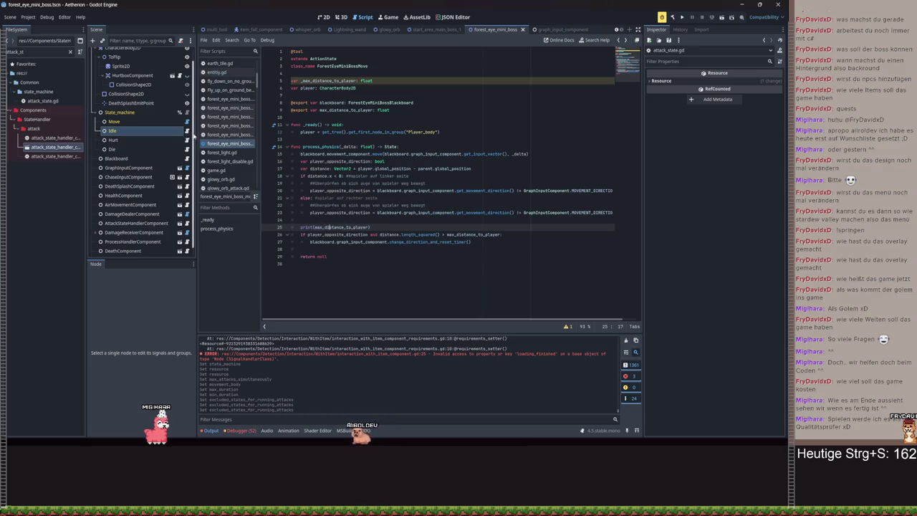
pyautogui.click(186, 130)
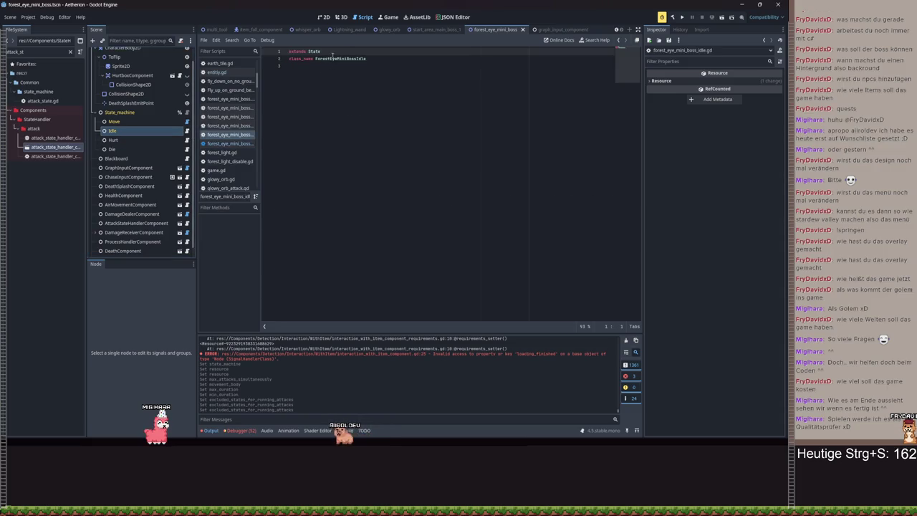
pyautogui.click(186, 140)
pyautogui.click(360, 89)
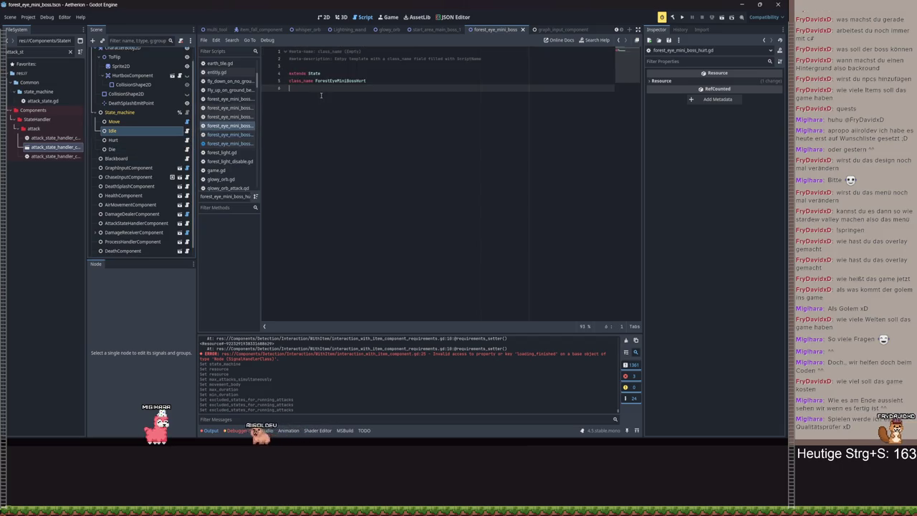
pyautogui.click(288, 74)
pyautogui.hotkey('ctrl', 'shift', 'Home')
pyautogui.press('BackSpace')
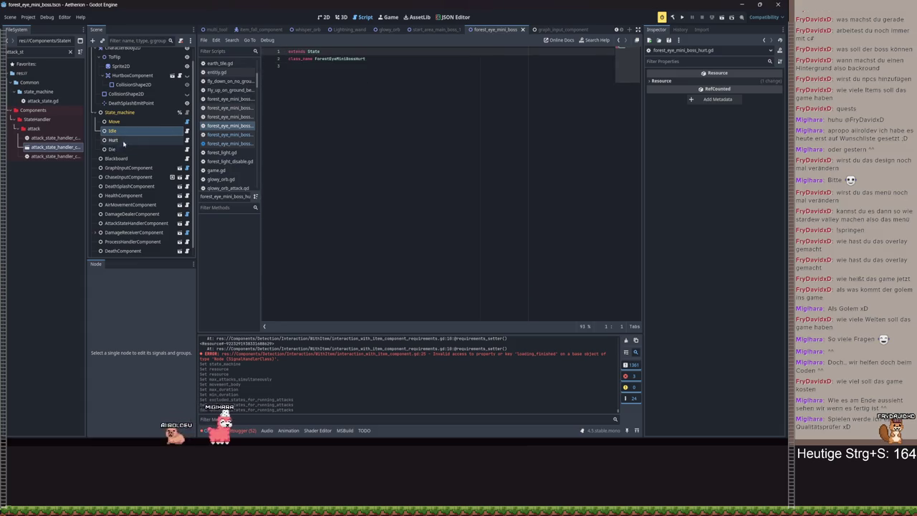
pyautogui.hotkey('ctrl', 's')
pyautogui.hotkey('ctrl', 's')
# Check the main boss's Hurt and Idle state scripts in start_area_main_boss_1 and save that scene
pyautogui.click(430, 29)
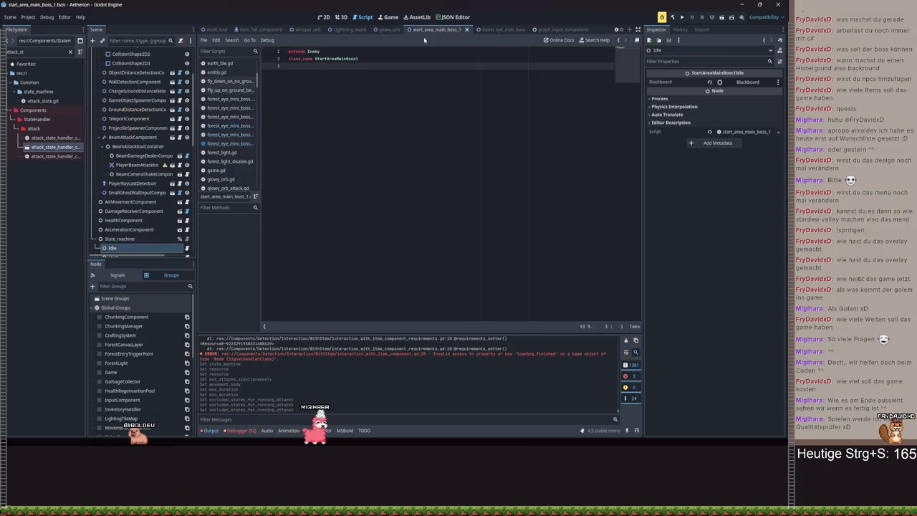
pyautogui.scroll(-5, 151, 179)
pyautogui.scroll(-1, 152, 150)
pyautogui.click(187, 151)
pyautogui.click(187, 142)
pyautogui.click(440, 65)
pyautogui.hotkey('ctrl', 's')
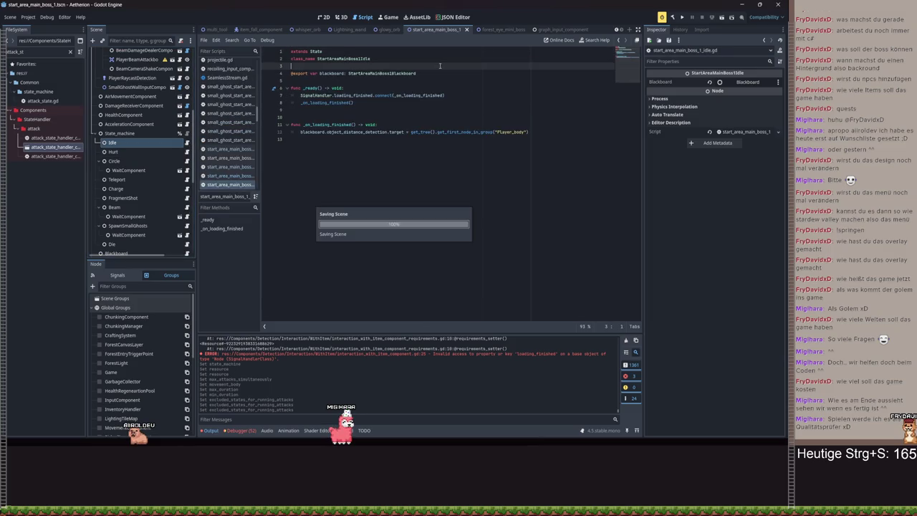
# Back in forest_eye_mini_boss, select the State_machine node to add a child node to it
pyautogui.click(500, 30)
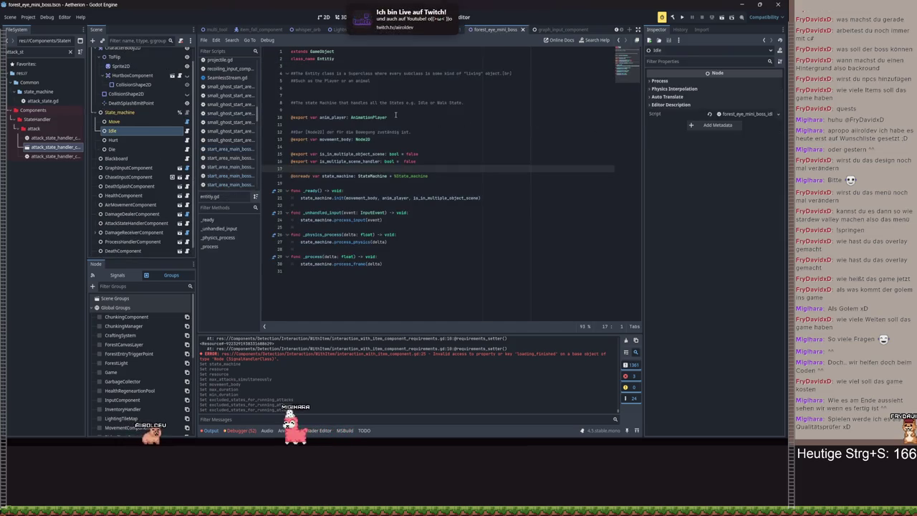
pyautogui.click(134, 140)
pyautogui.click(129, 122)
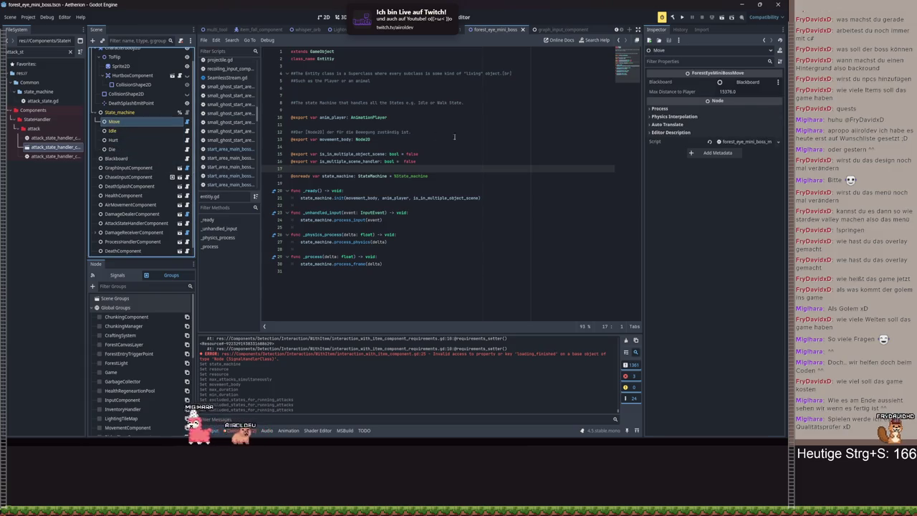
pyautogui.click(119, 113)
pyautogui.click(91, 41)
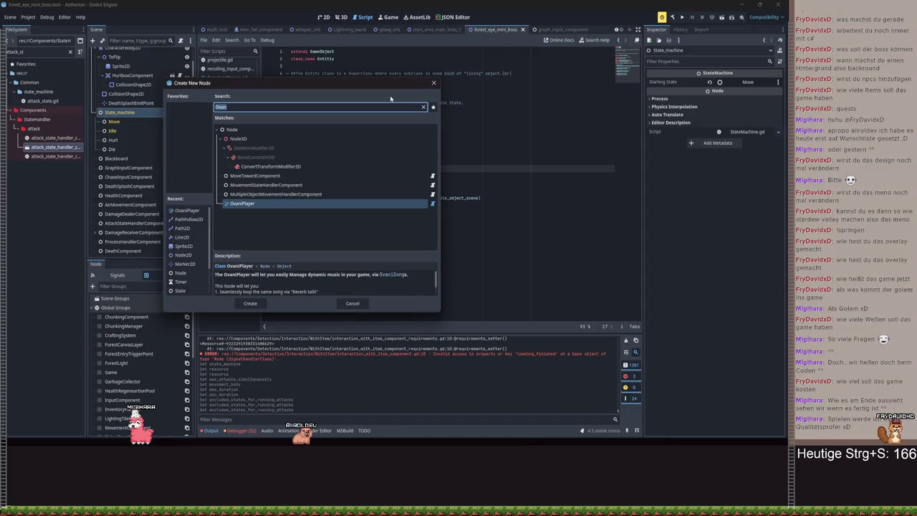
# Create an ActionState child node under State_machine without attaching a script
pyautogui.write('State')
pyautogui.press('Return')
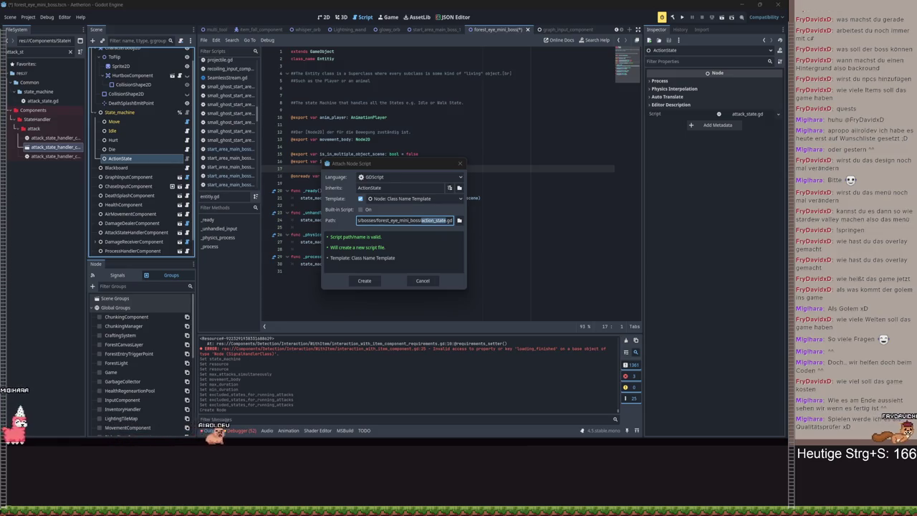
pyautogui.click(436, 220)
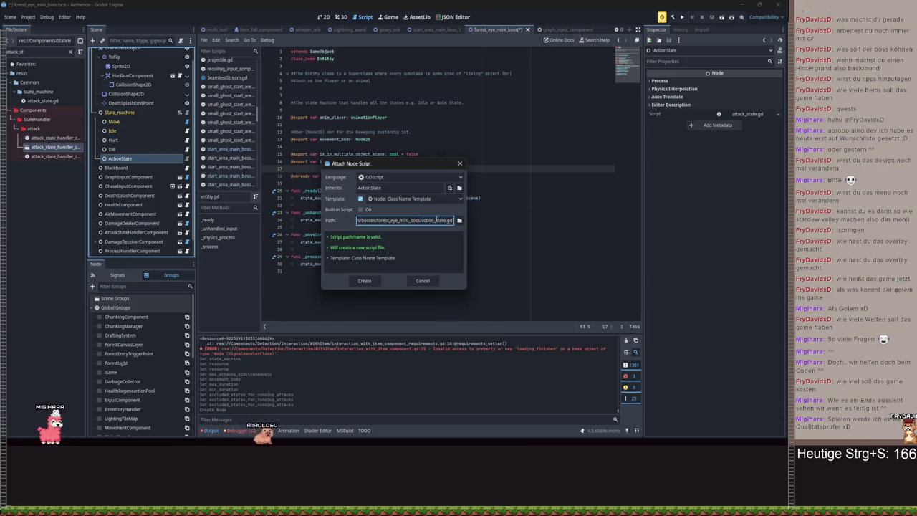
pyautogui.write('petrify')
pyautogui.click(423, 280)
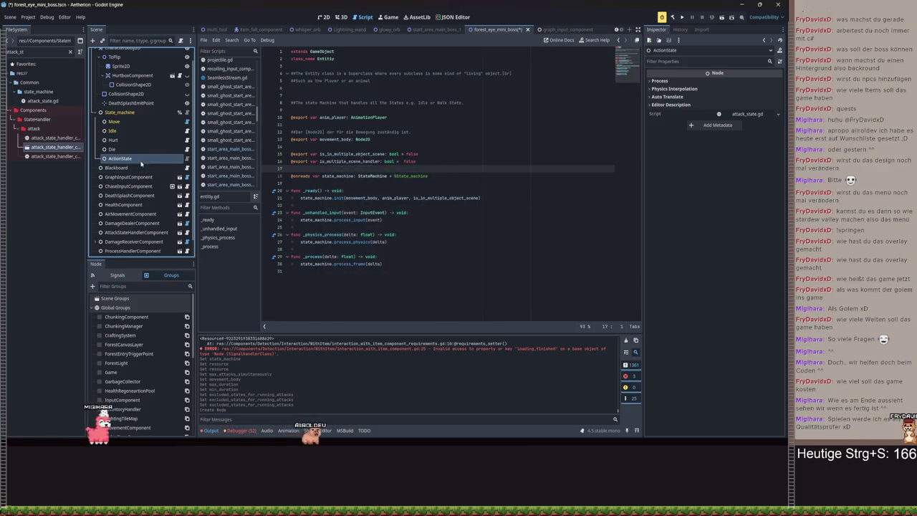
# Rename the new ActionState node to Petrify and save the scene
pyautogui.doubleClick(141, 163)
pyautogui.write('petrify')
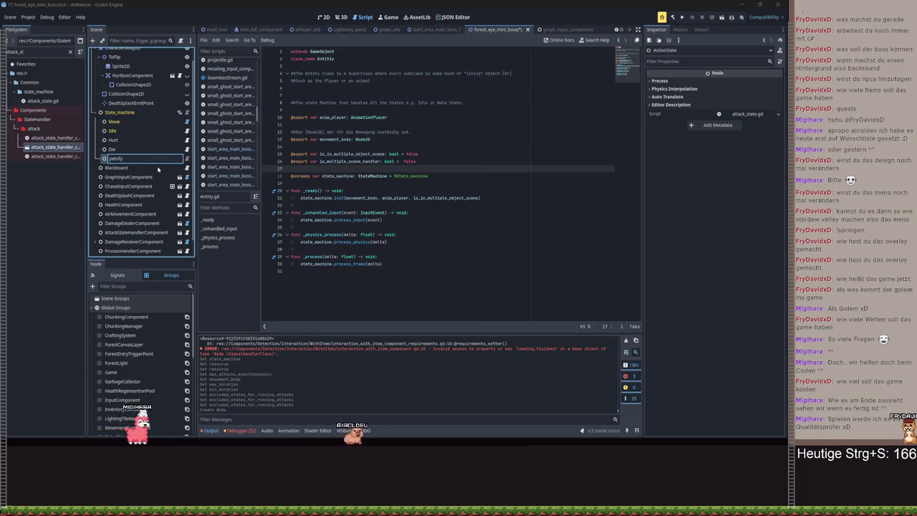
pyautogui.press('Return')
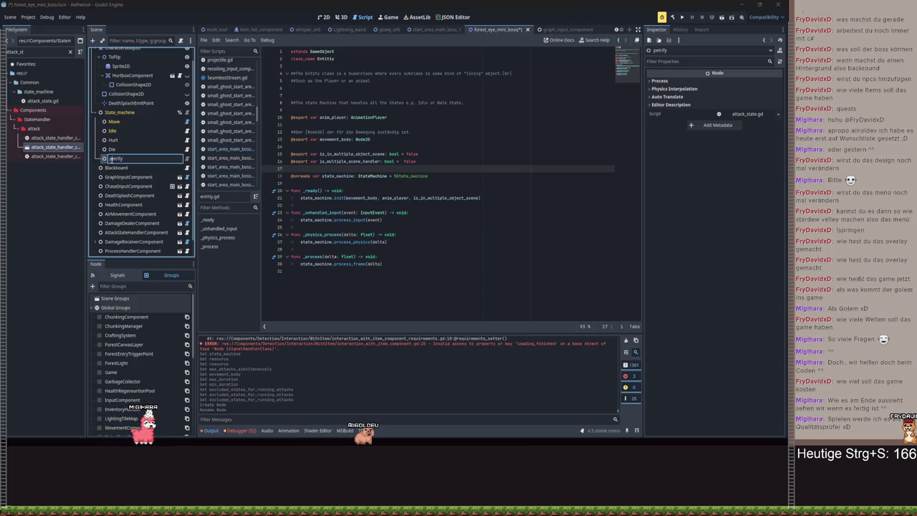
pyautogui.press('Return')
pyautogui.hotkey('ctrl', 's')
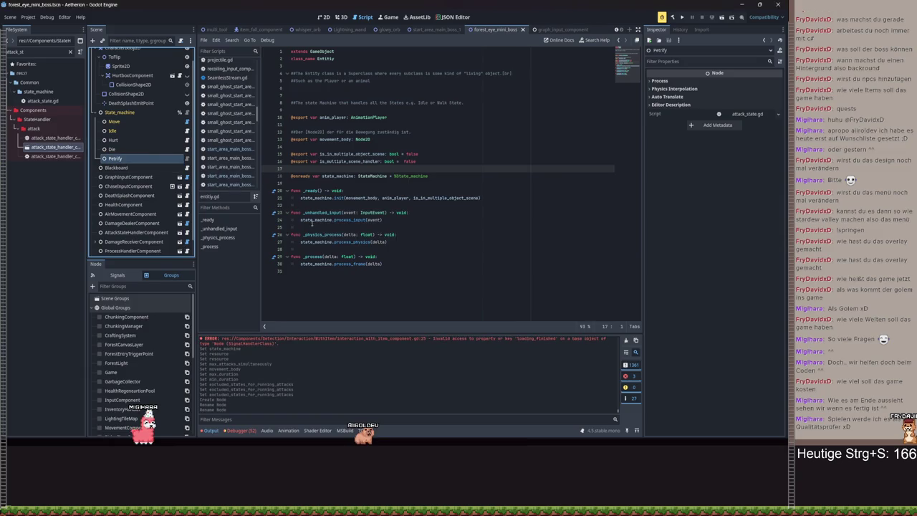
pyautogui.rightClick(152, 159)
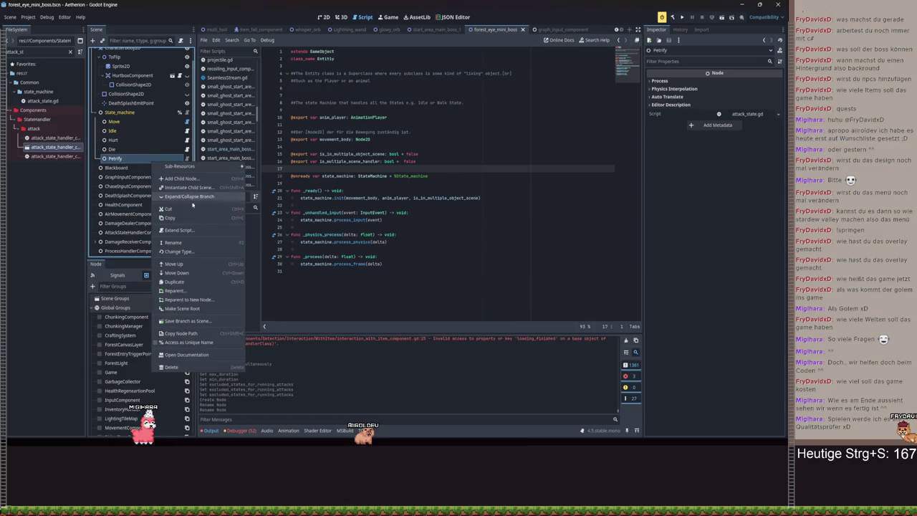
# Attach a new script, forest_eye_mini_boss_petrify.gd, saved in the boss's States folder, to Petrify
pyautogui.click(747, 114)
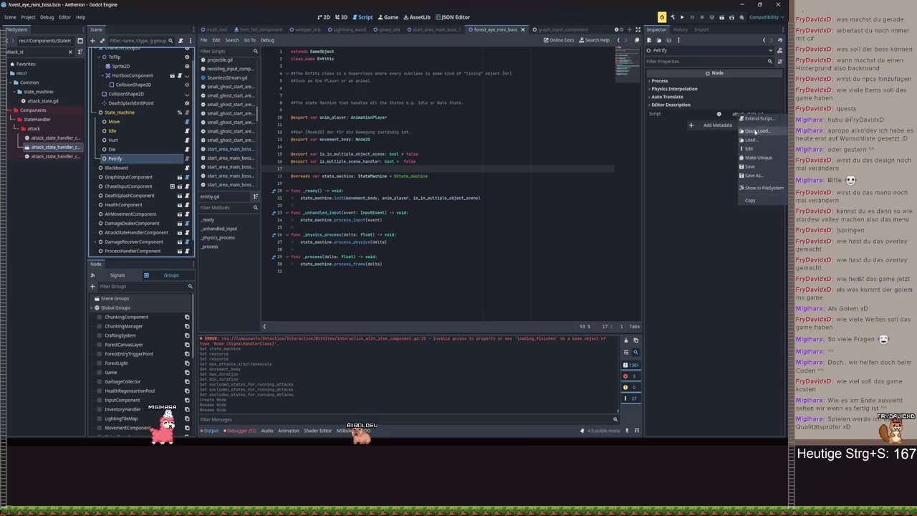
pyautogui.click(753, 132)
pyautogui.write('petrify')
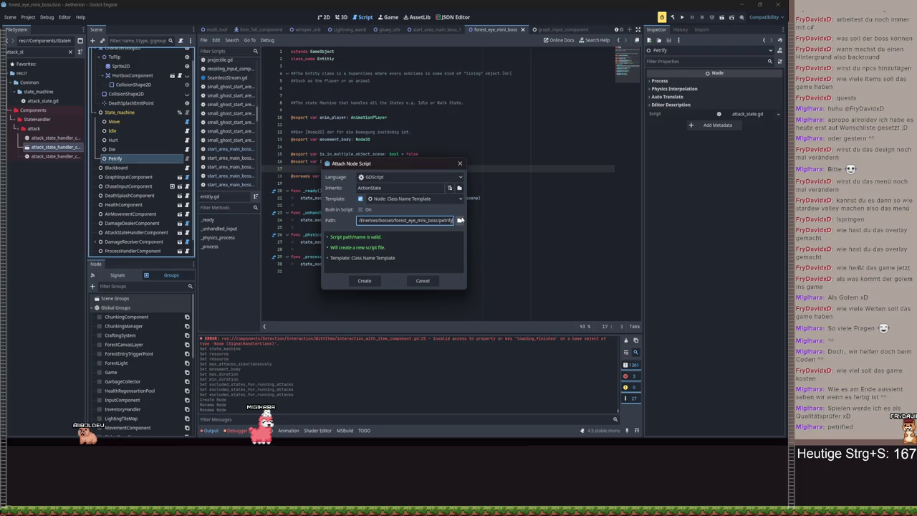
pyautogui.click(460, 220)
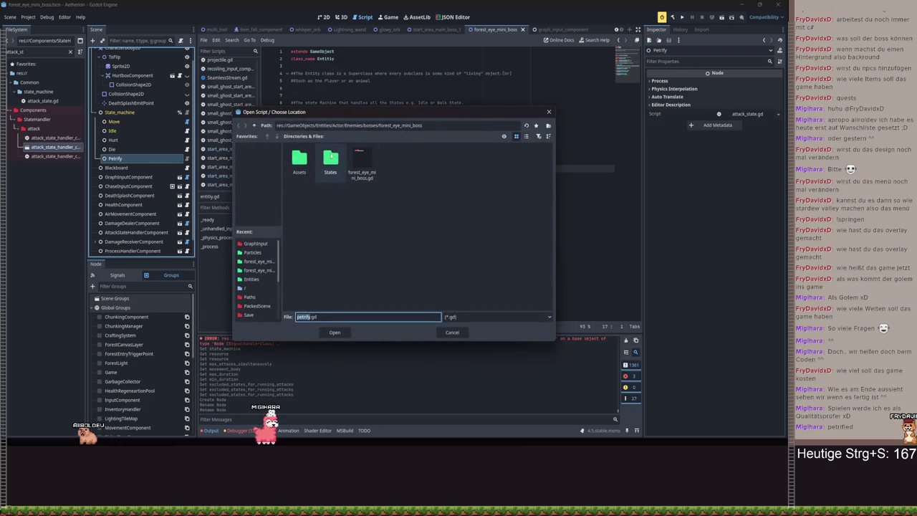
pyautogui.doubleClick(332, 155)
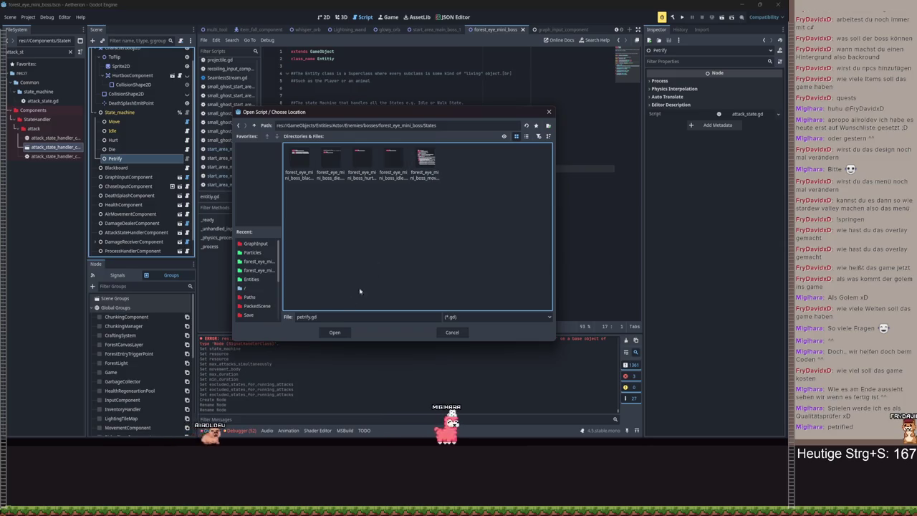
pyautogui.click(301, 317)
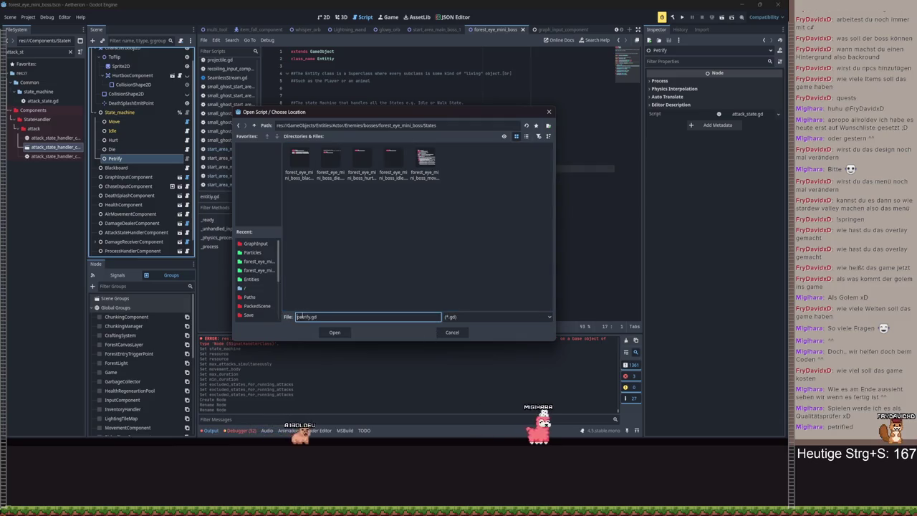
pyautogui.write('forest_eye_mini_boss_')
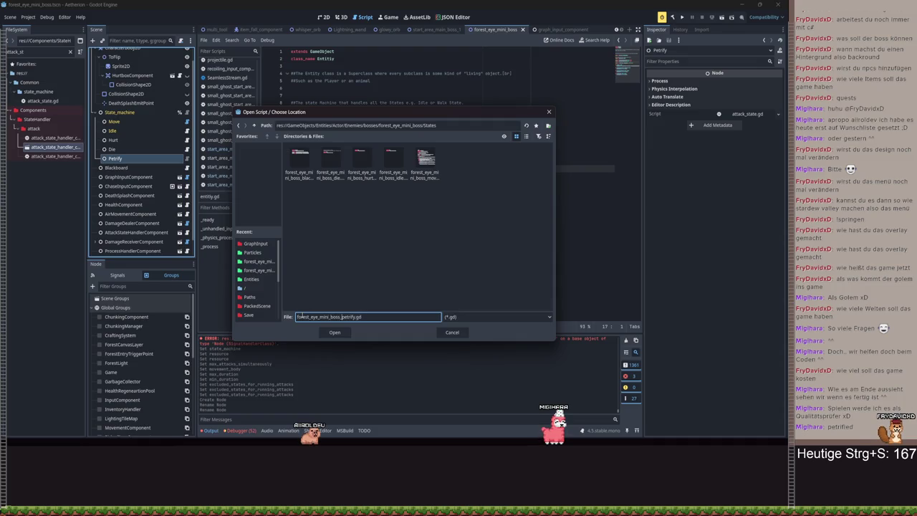
pyautogui.press('Return')
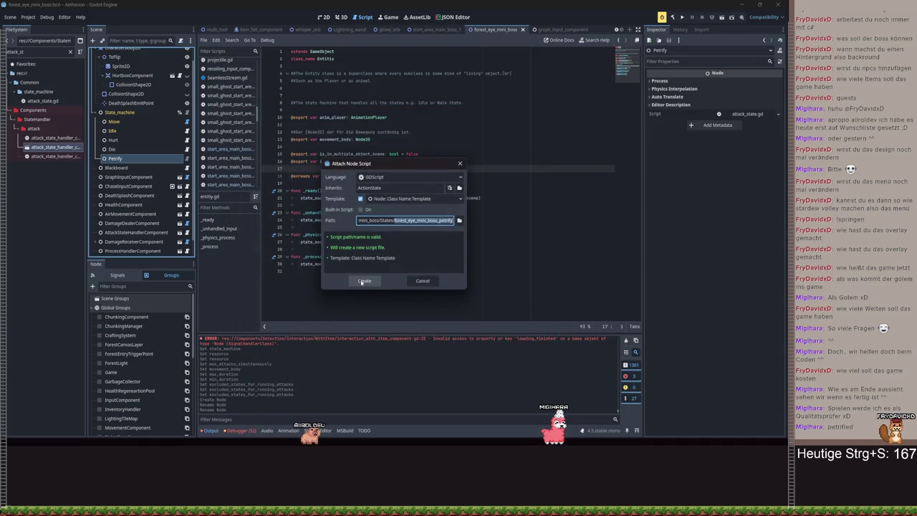
pyautogui.click(364, 281)
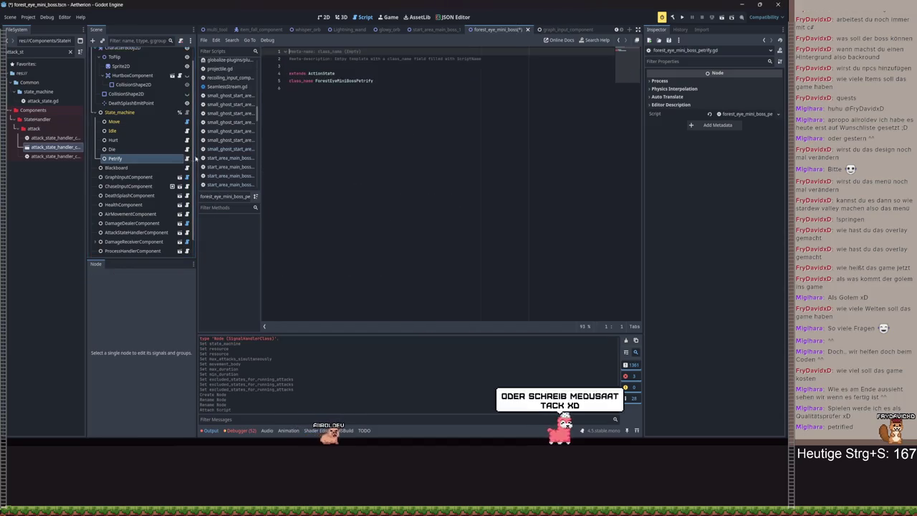
# Remove the template comments from the Petrify script, tidy its blank lines, and save
pyautogui.moveTo(290, 73); pyautogui.dragTo(284, 51)
pyautogui.press('Delete')
pyautogui.click(398, 51)
pyautogui.press('Return')
pyautogui.press('BackSpace')
pyautogui.press('Down')
pyautogui.press('End')
pyautogui.press('Return')
pyautogui.press('Return')
pyautogui.hotkey('ctrl', 's')
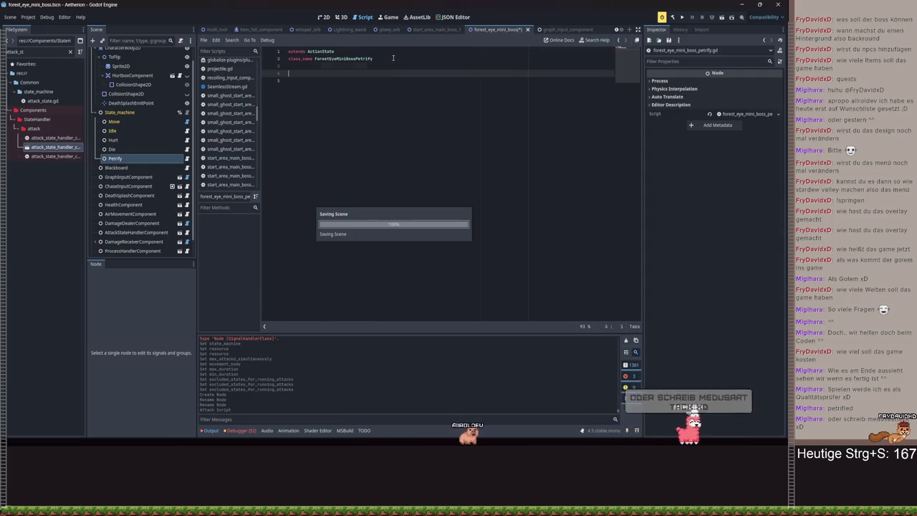
pyautogui.hotkey('ctrl', 's')
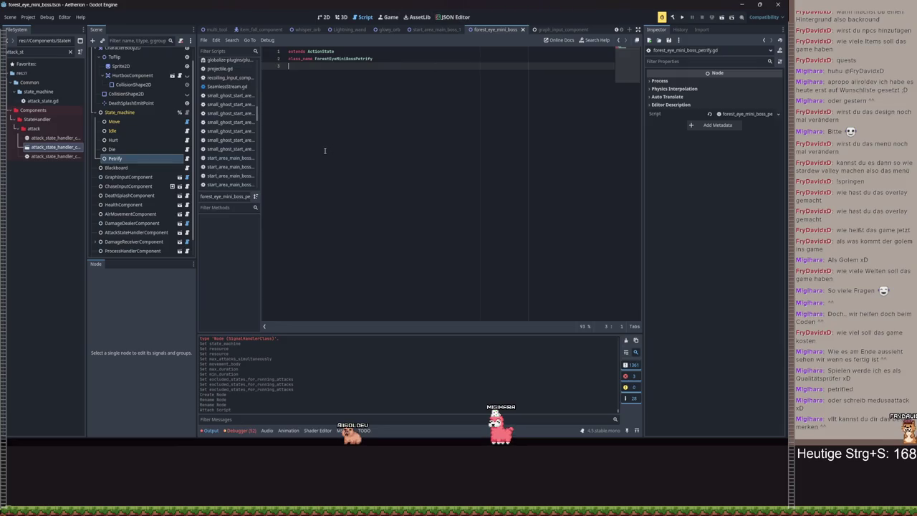
# Rename the Petrify node to MedusaAttack, change the class name to ForestEyeMiniBossMedusaAttack, and save
pyautogui.doubleClick(132, 159)
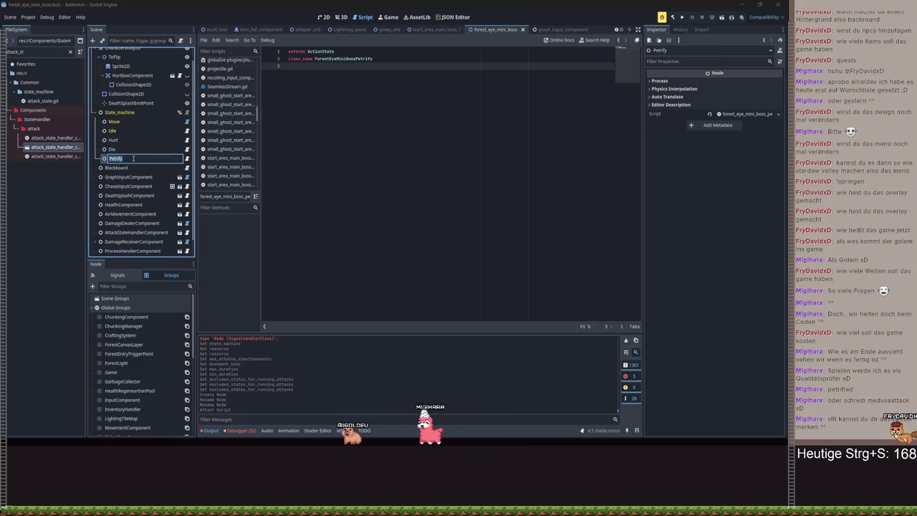
pyautogui.write('MedusaAttack')
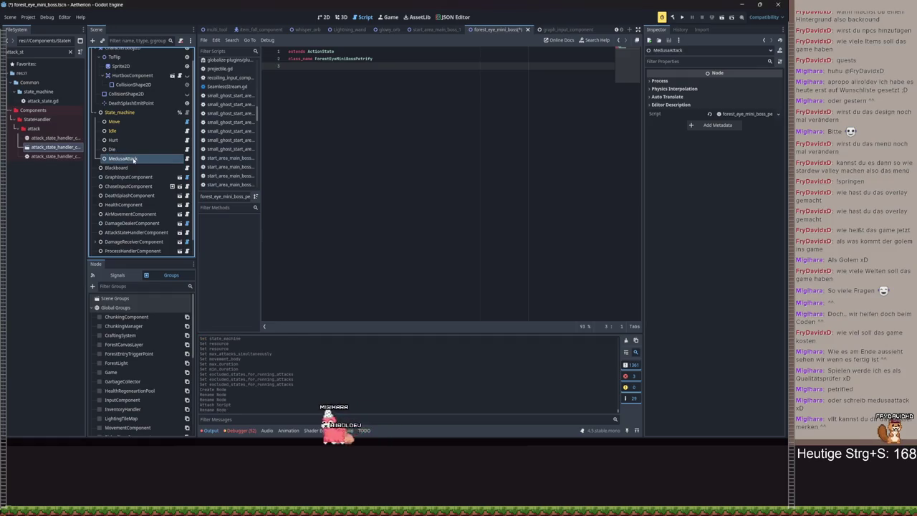
pyautogui.moveTo(373, 59); pyautogui.dragTo(358, 60)
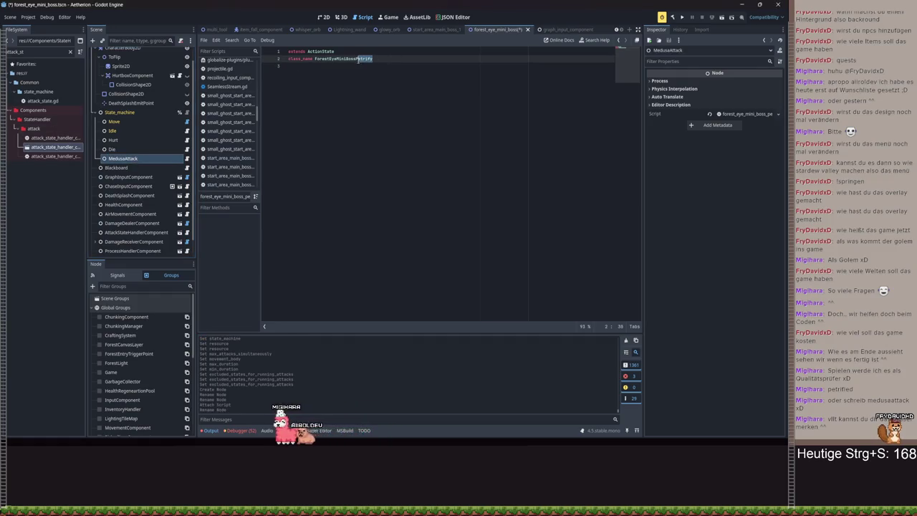
pyautogui.write('MedusaAttac')
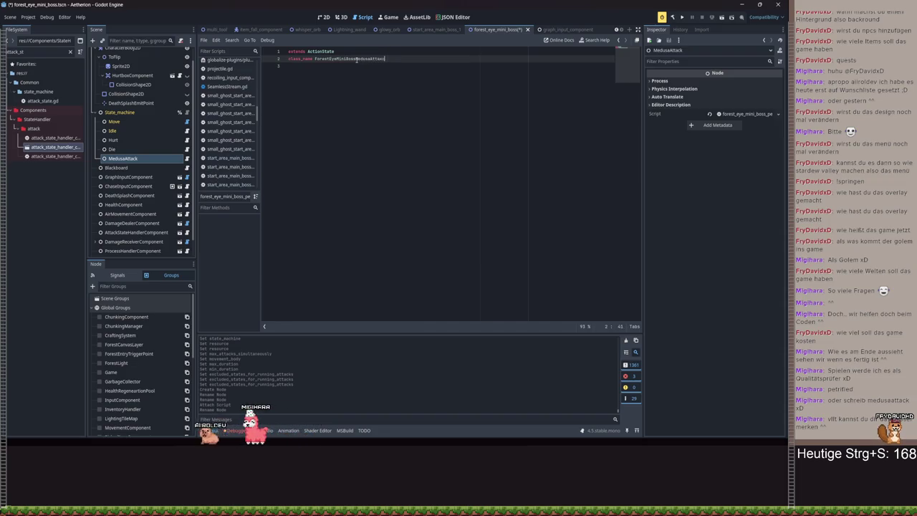
pyautogui.hotkey('ctrl', 's')
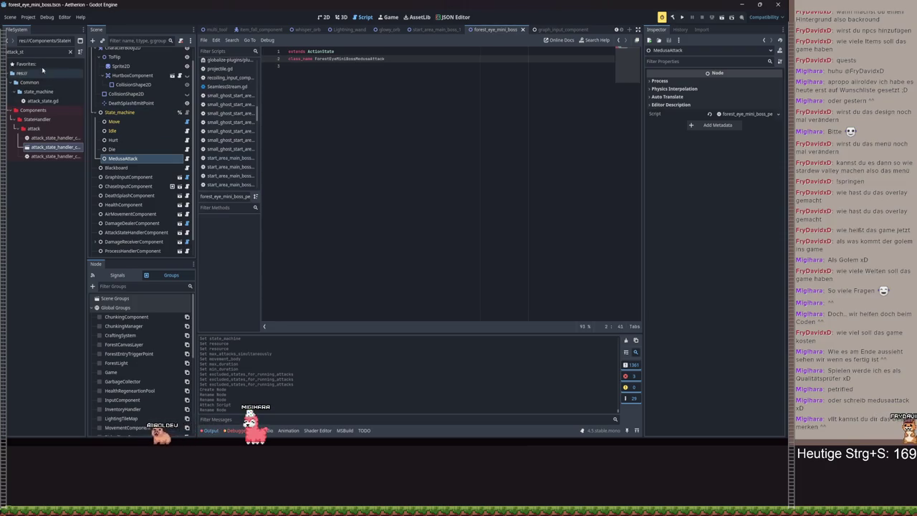
# Filter the FileSystem for 'petr' and rename the petrify state script to end in medusa_attack
pyautogui.click(70, 52)
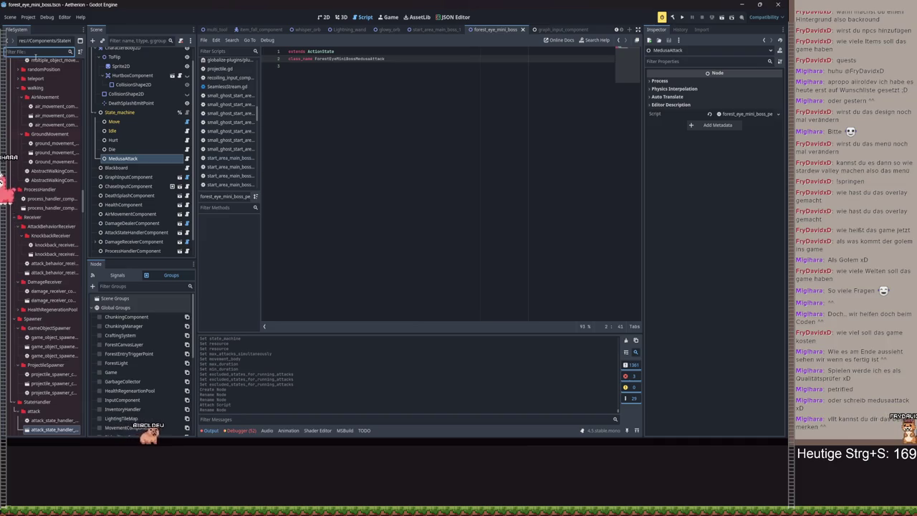
pyautogui.write('petrif')
pyautogui.click(62, 147)
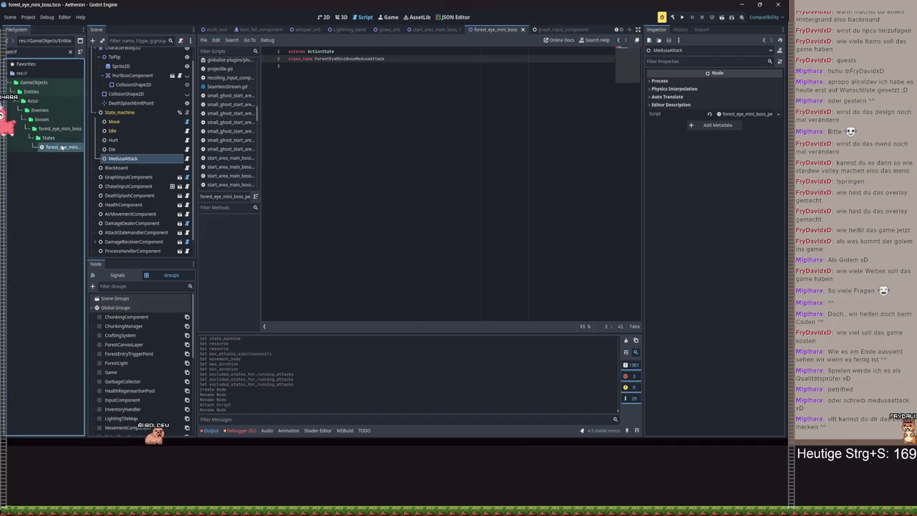
pyautogui.press('F2')
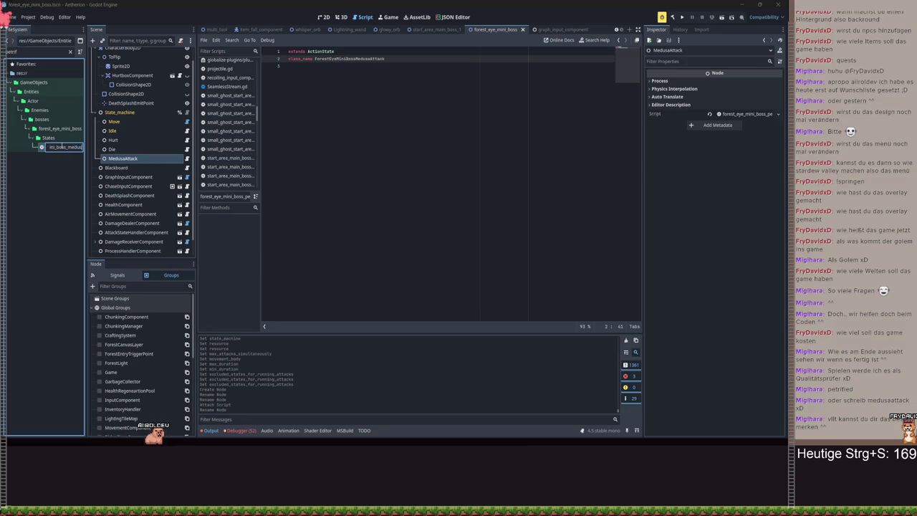
pyautogui.press('Return')
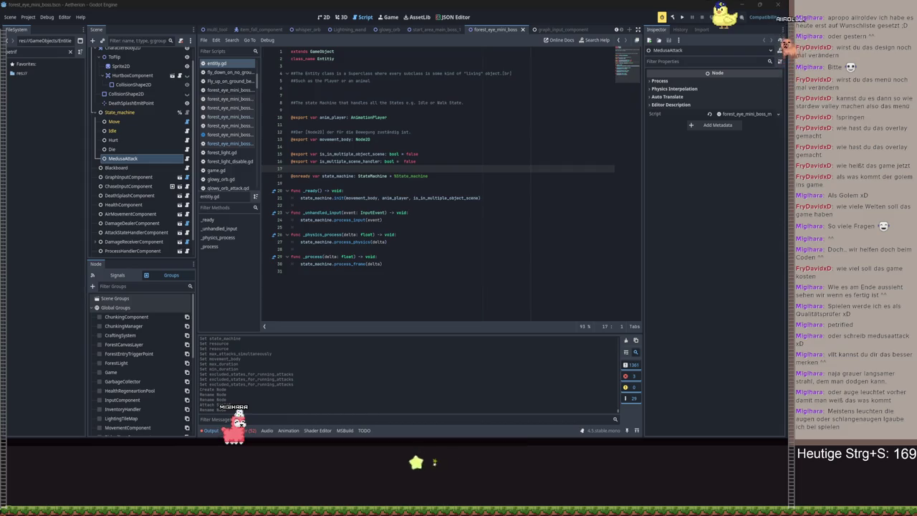
pyautogui.click(681, 18)
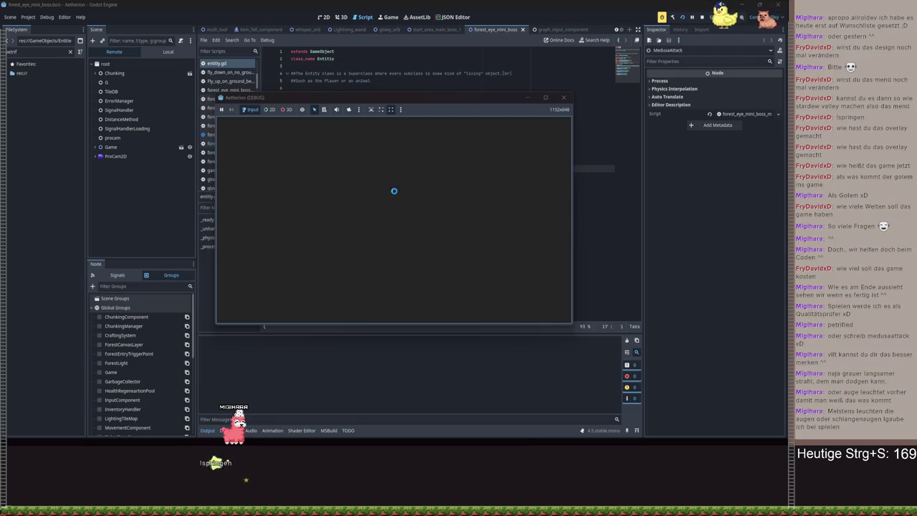
# Load save slot Spielstand 3 in a maximized game window, then pause the game
pyautogui.click(392, 208)
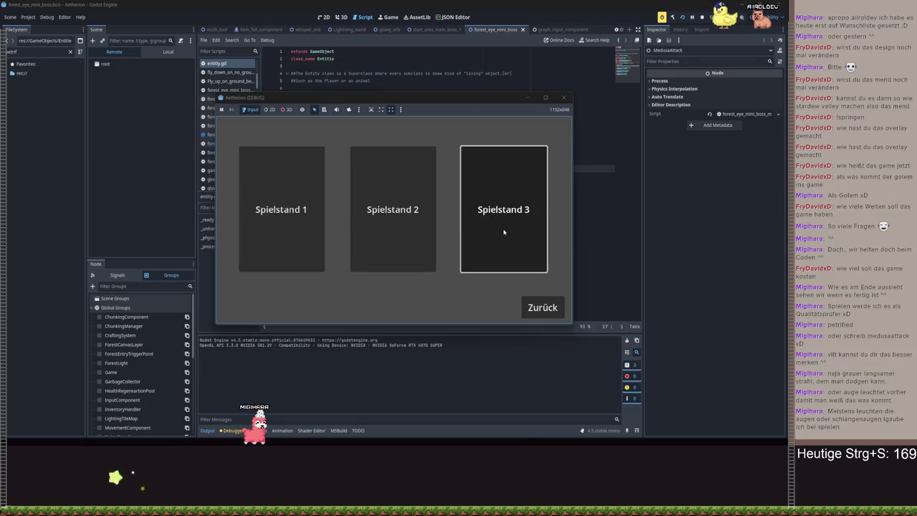
pyautogui.click(504, 232)
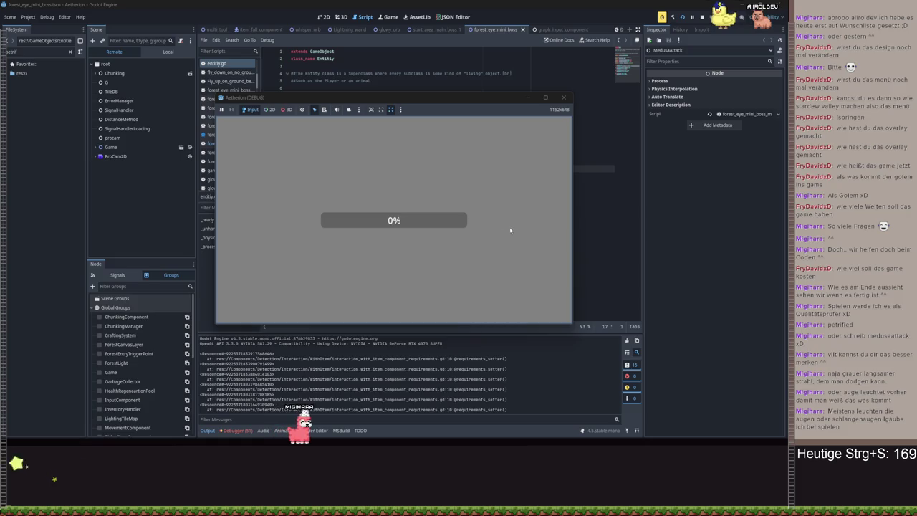
pyautogui.click(545, 97)
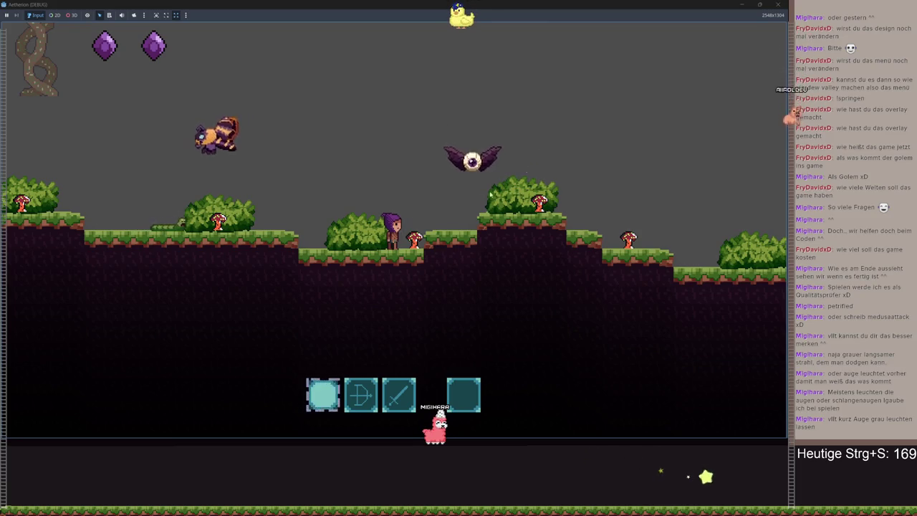
pyautogui.press('Escape')
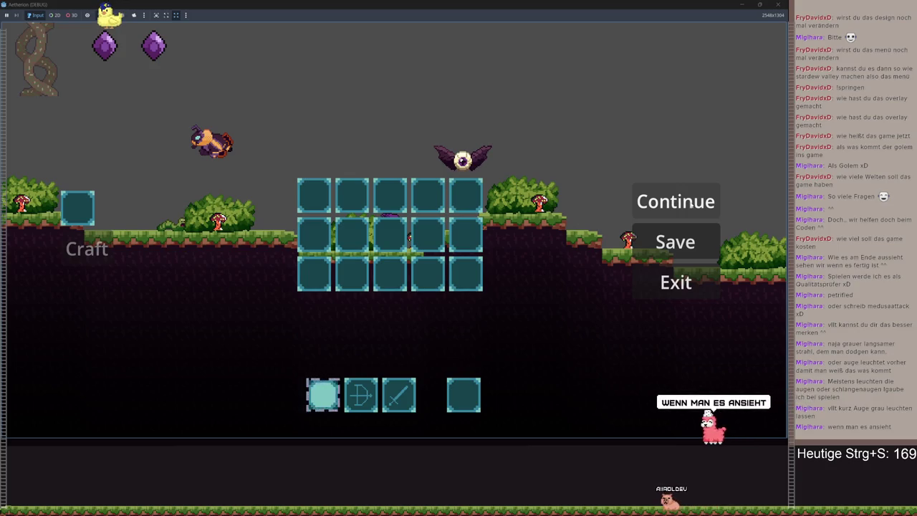
# Resume play by choosing Continue in the pause menu
pyautogui.click(683, 202)
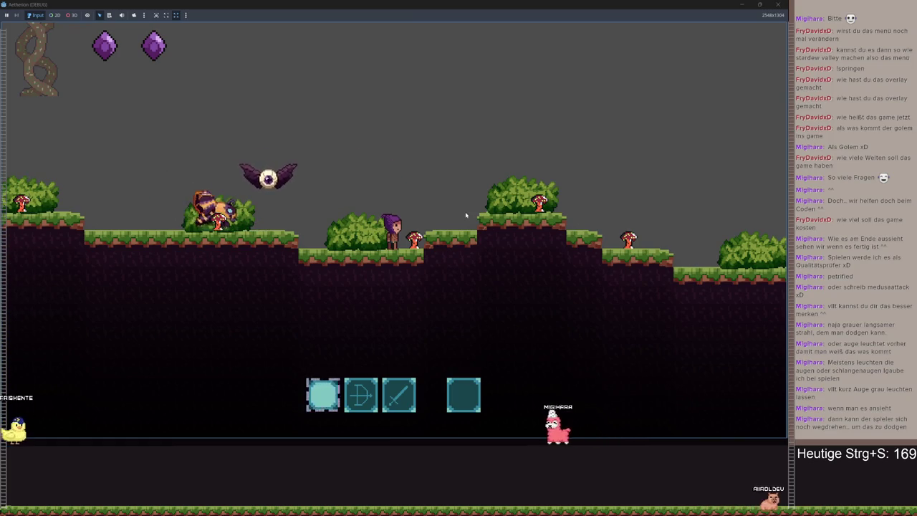
# Walk and jump the player right through the level past the flying eye boss, collecting the hill item
pyautogui.press('d')
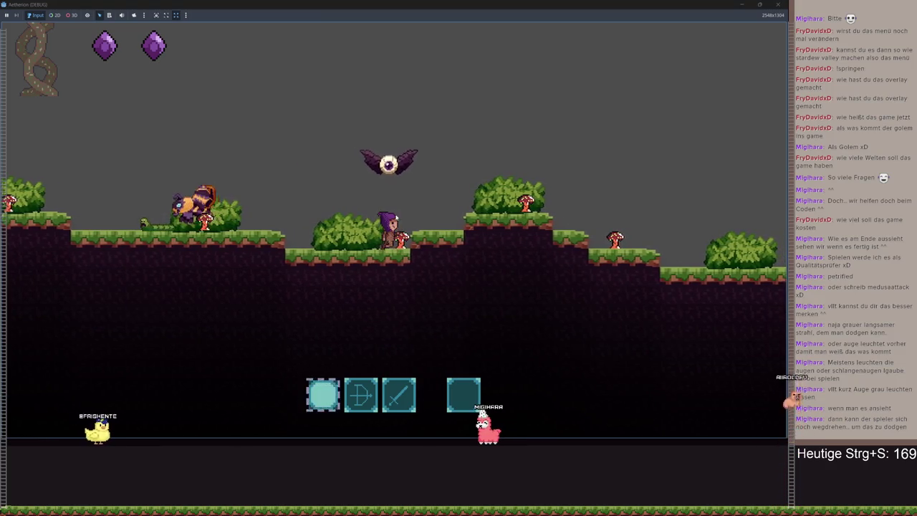
pyautogui.press('a')
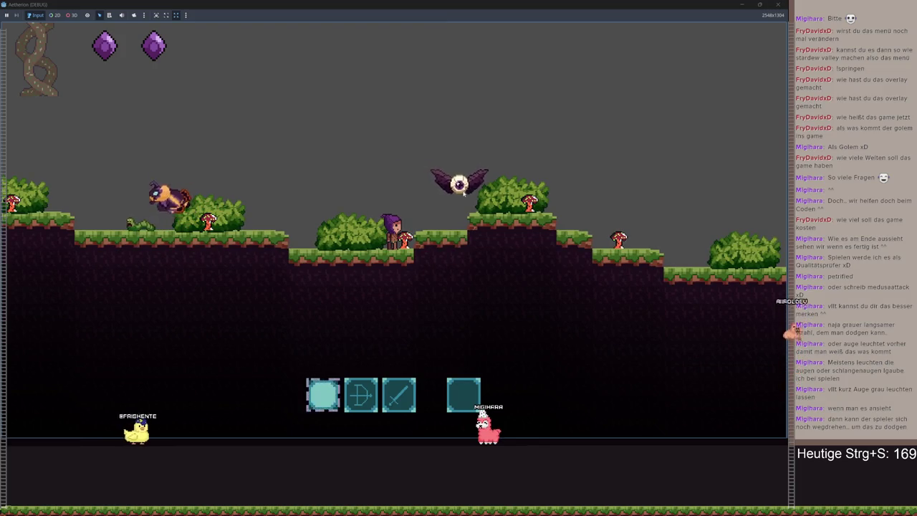
pyautogui.press('d')
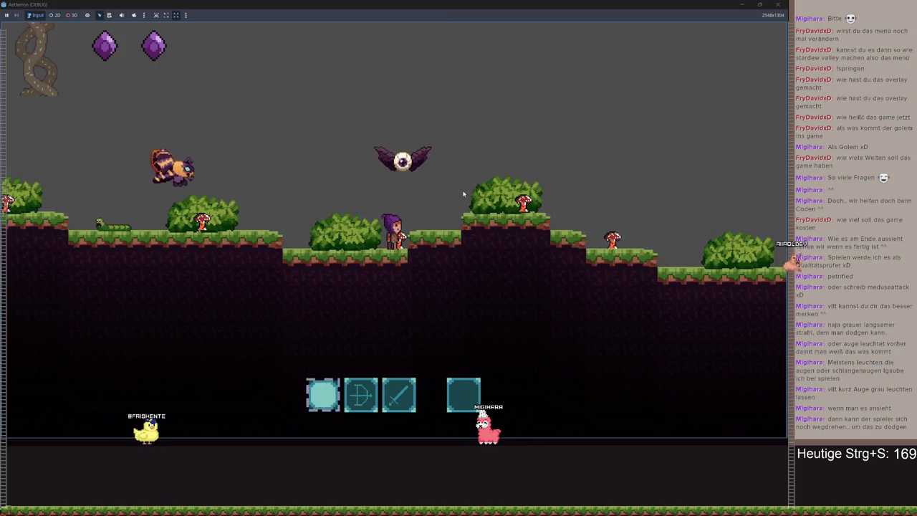
pyautogui.press('a')
pyautogui.press('a')
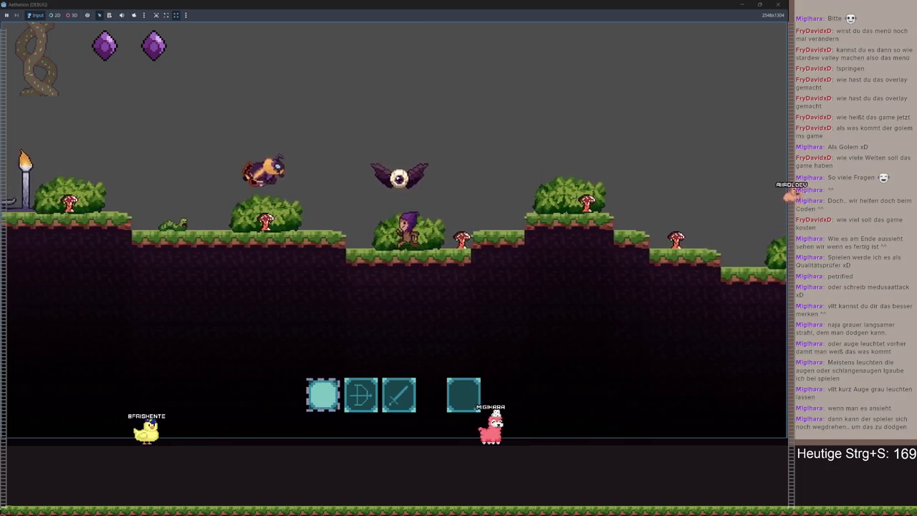
pyautogui.press('d')
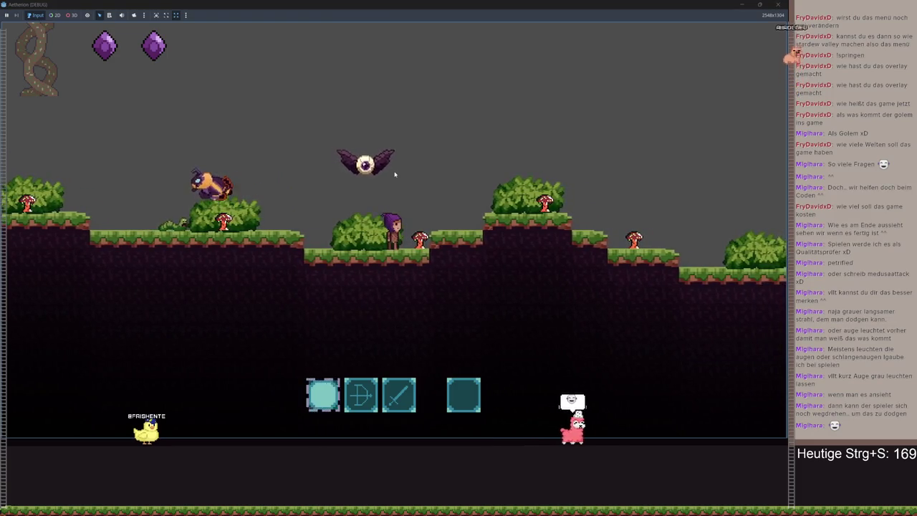
pyautogui.press('d')
pyautogui.press('d')
pyautogui.press('space')
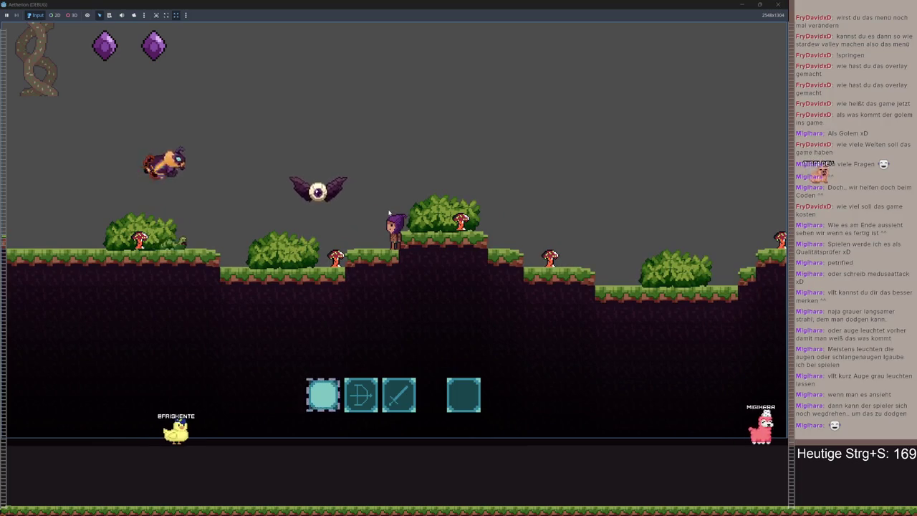
pyautogui.press('space')
pyautogui.press('d')
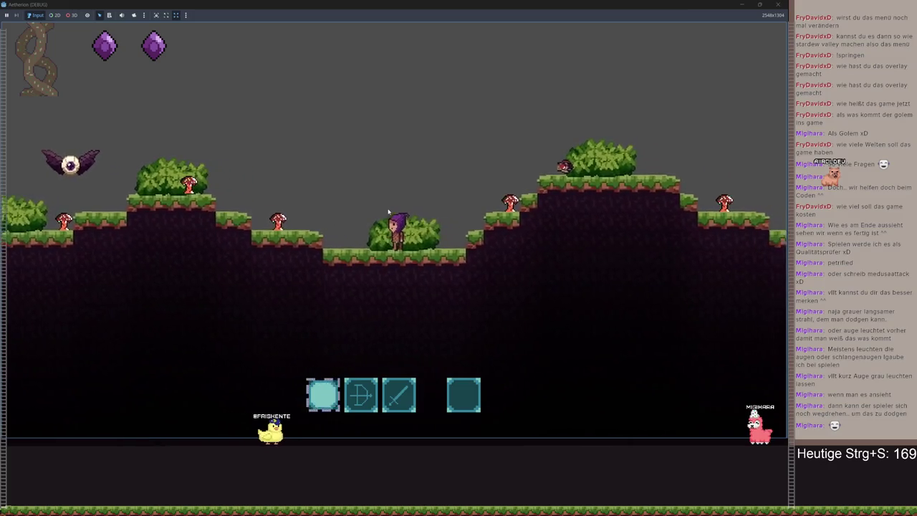
pyautogui.press('d')
pyautogui.press('space')
pyautogui.press('d')
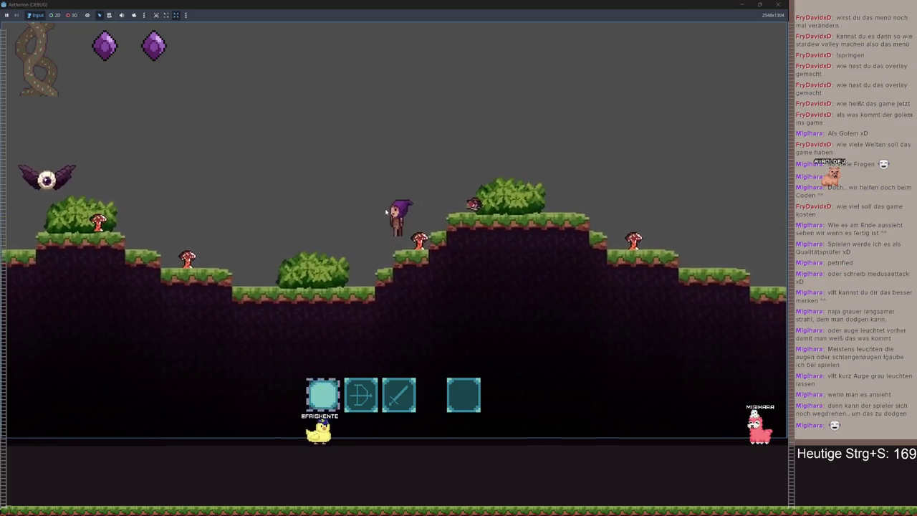
pyautogui.press('d')
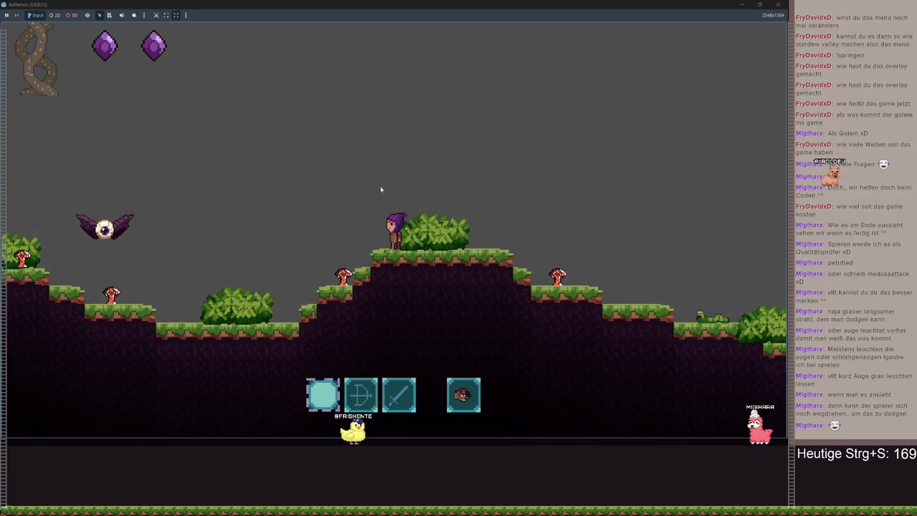
pyautogui.press('d')
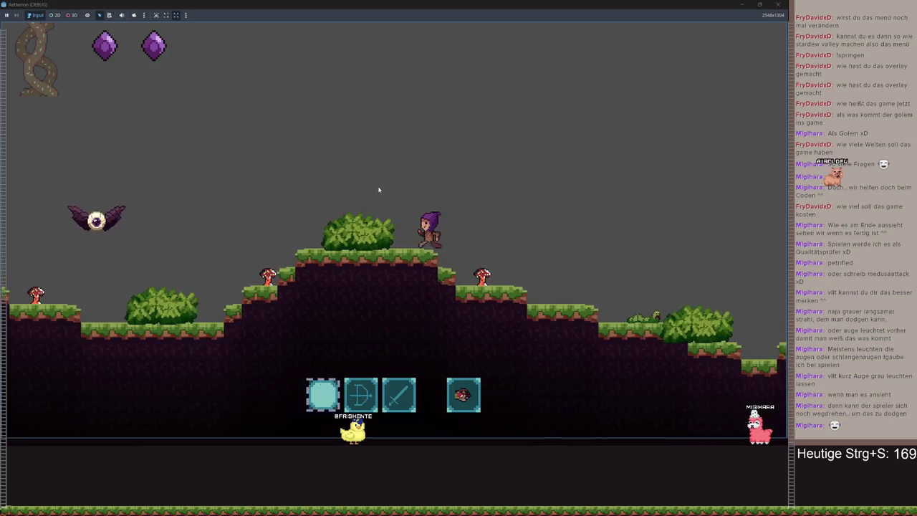
# Head back left, then pause, exit to the main menu and close the game window
pyautogui.press('space')
pyautogui.press('a')
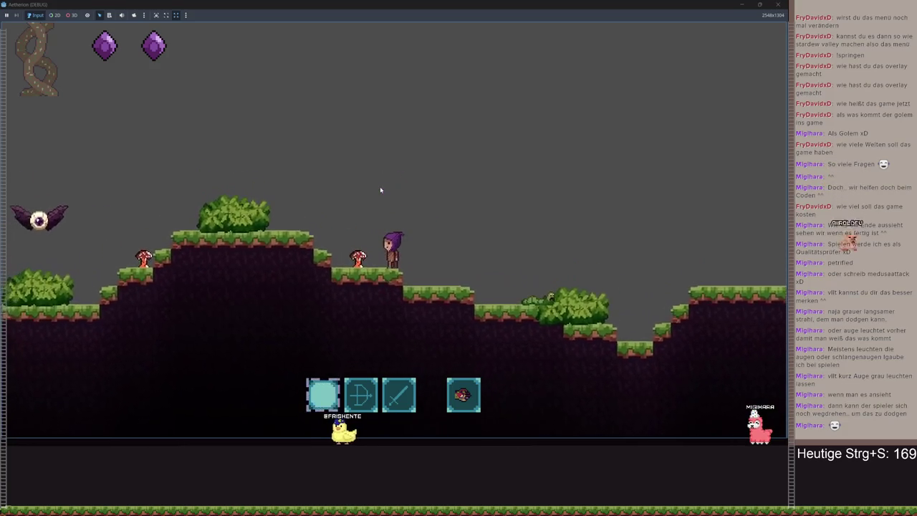
pyautogui.press('a')
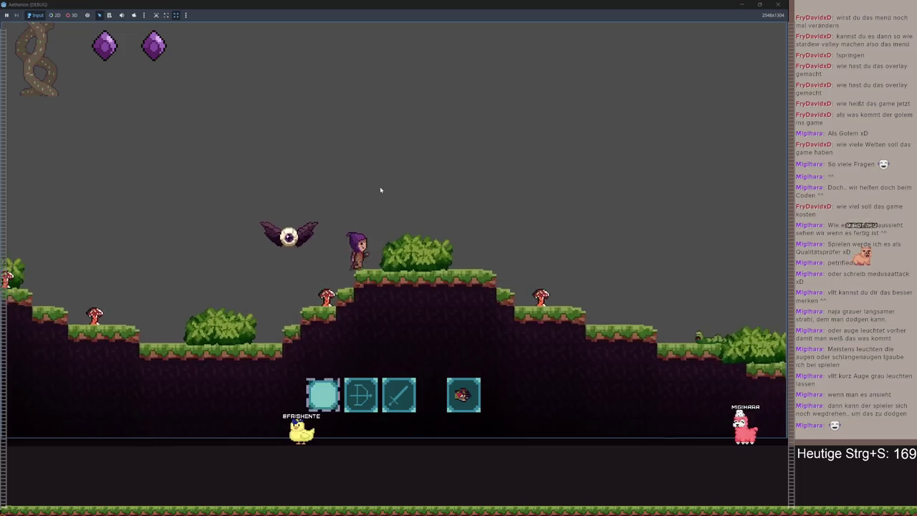
pyautogui.press('a')
pyautogui.press('space')
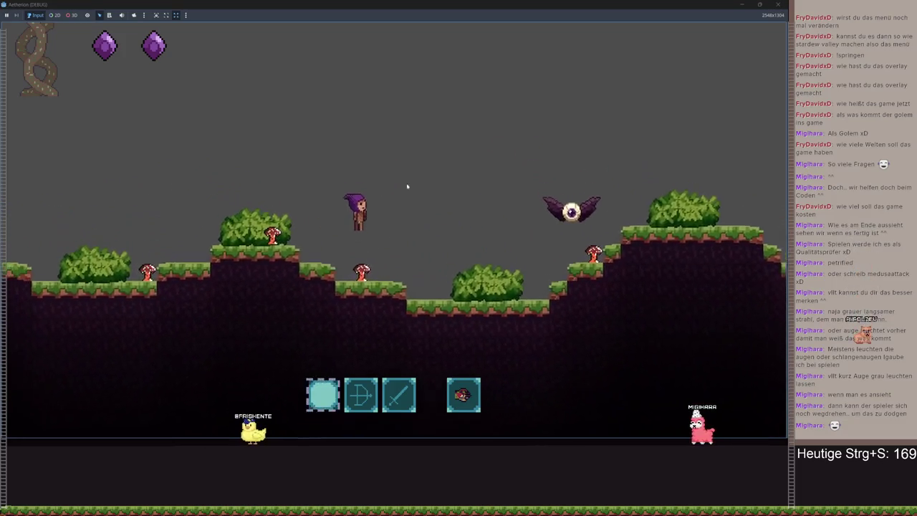
pyautogui.press('Escape')
pyautogui.click(677, 288)
pyautogui.click(667, 355)
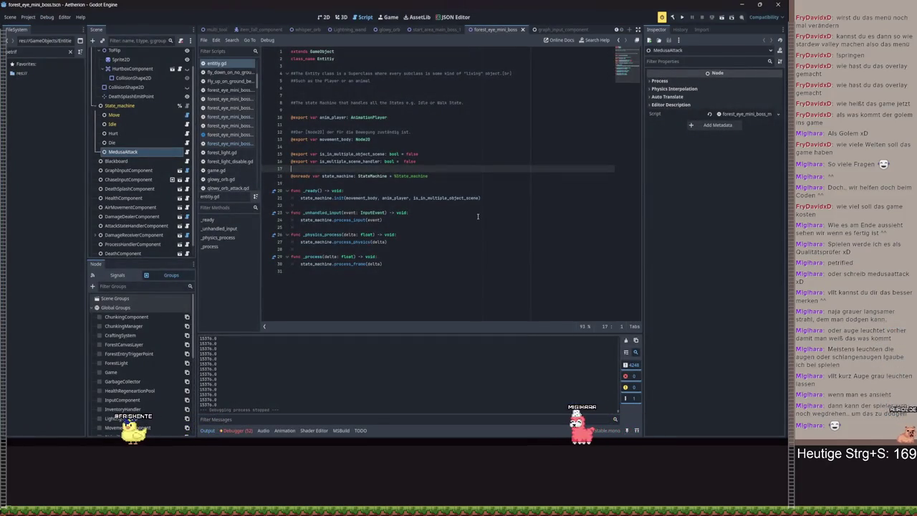
# Inspect AttackStateHandlerComponent's attack weightings and 1.0–1.5 durations in the 2D view, then relaunch the game
pyautogui.click(143, 151)
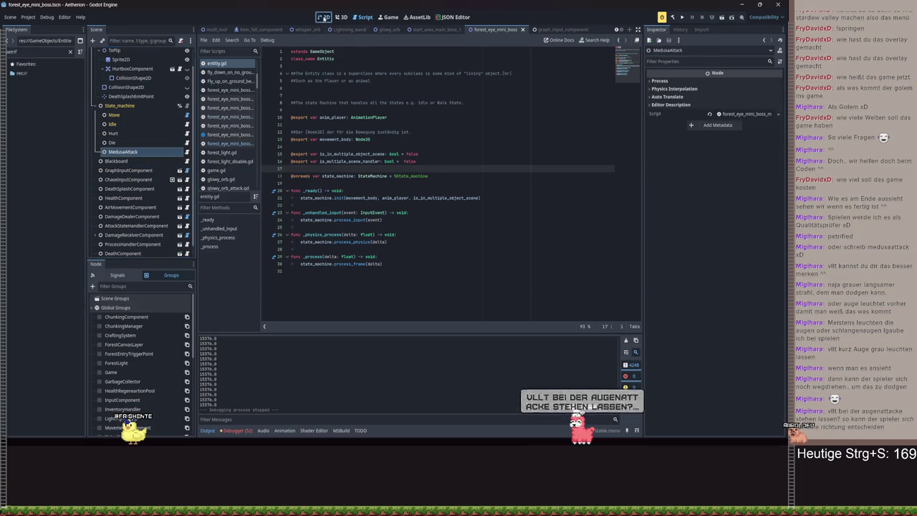
pyautogui.hotkey('ctrl', 'F1')
pyautogui.scroll(-1, 145, 214)
pyautogui.click(136, 213)
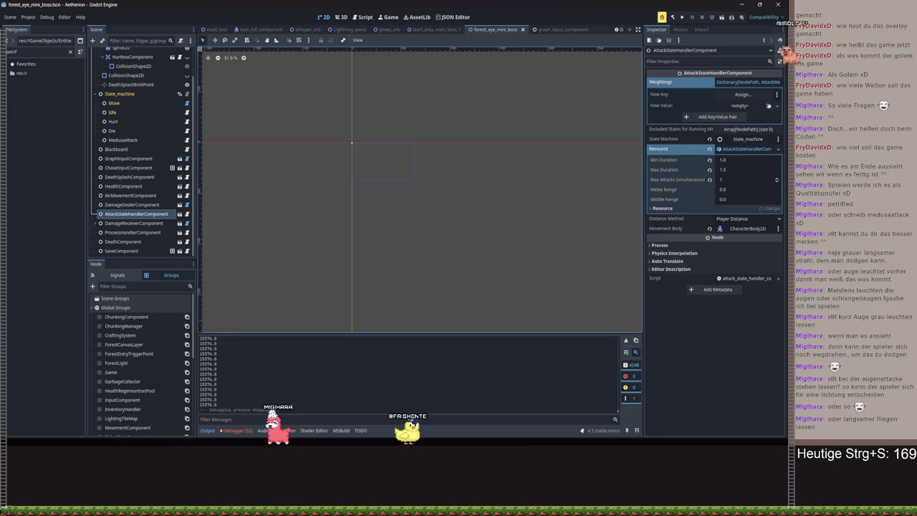
pyautogui.click(683, 16)
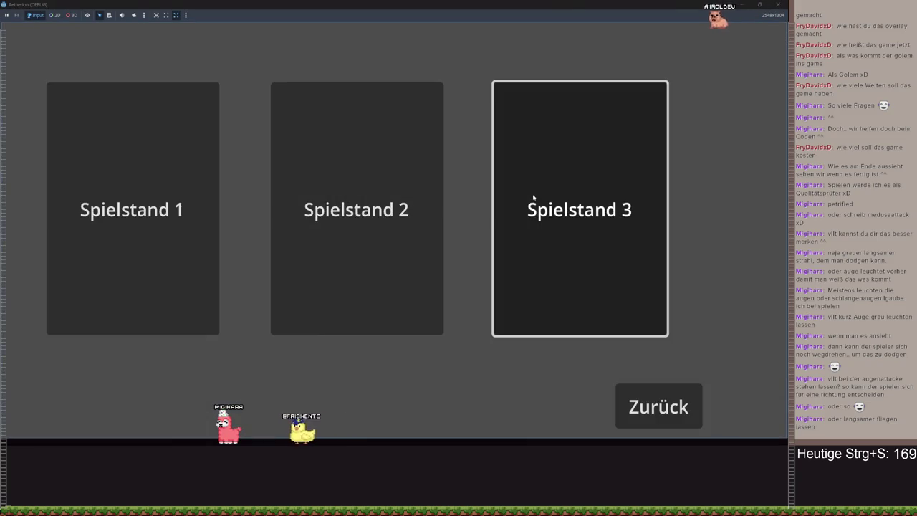
pyautogui.click(533, 196)
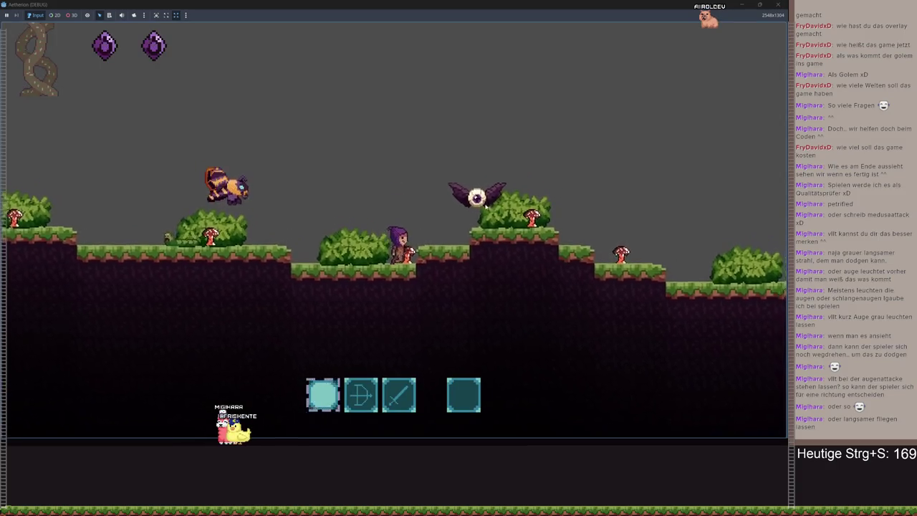
pyautogui.press('d')
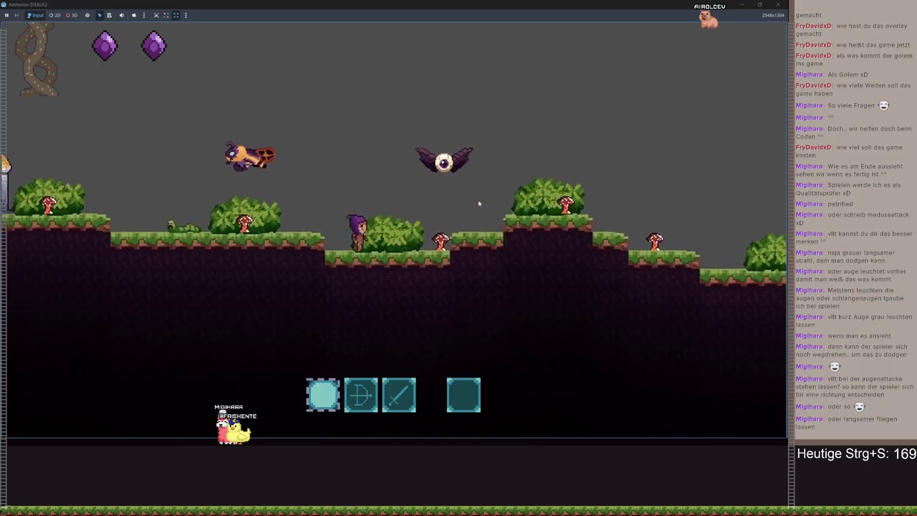
pyautogui.press('a')
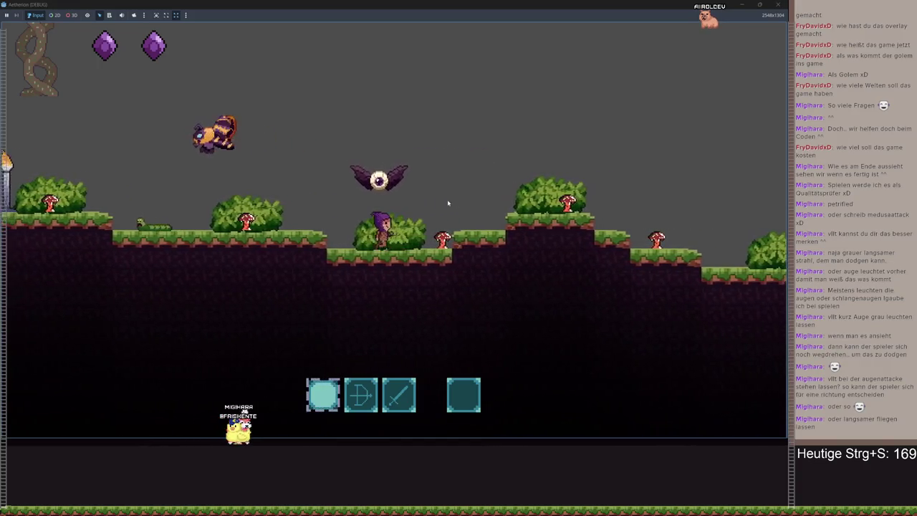
pyautogui.press('d')
pyautogui.press('a')
pyautogui.press('d')
pyautogui.press('space')
pyautogui.press('d')
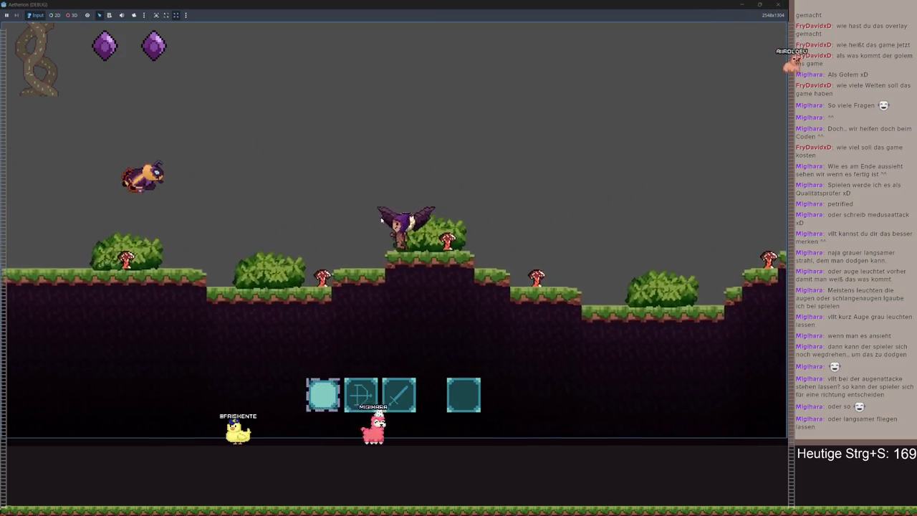
pyautogui.press('a')
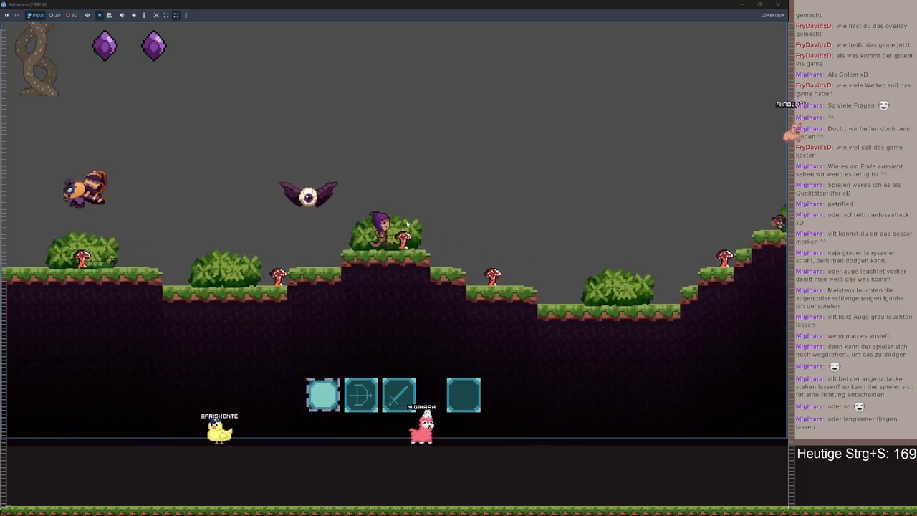
pyautogui.press('a')
pyautogui.press('d')
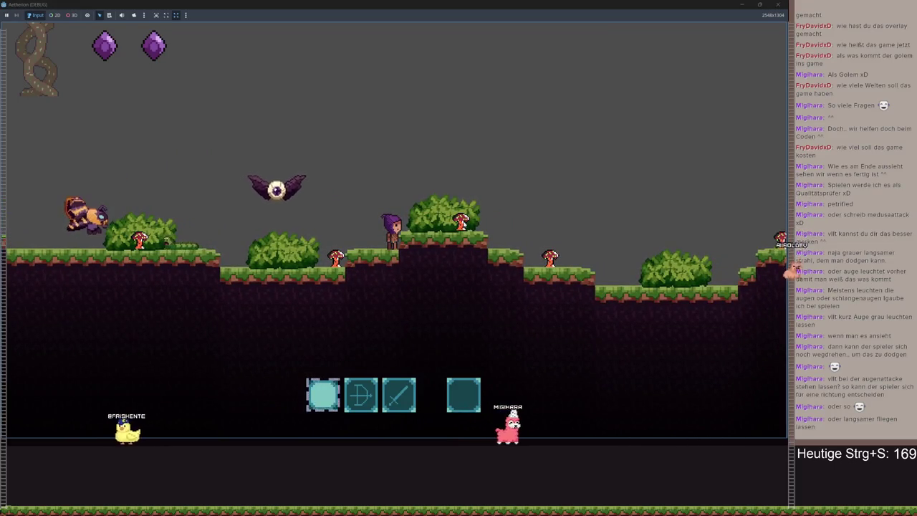
pyautogui.press('a')
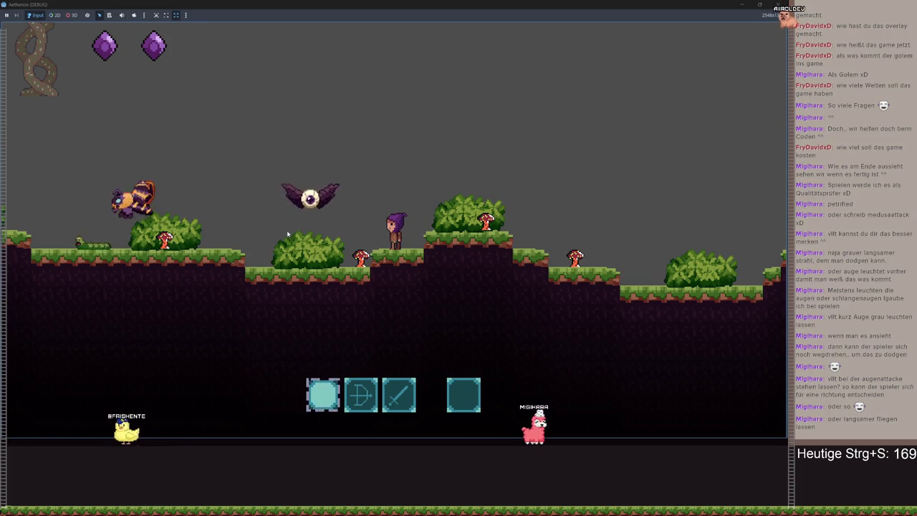
# Walk the player left and right, jumping onto platforms and switching to hotbar slots 2 and 4
pyautogui.press('Left')
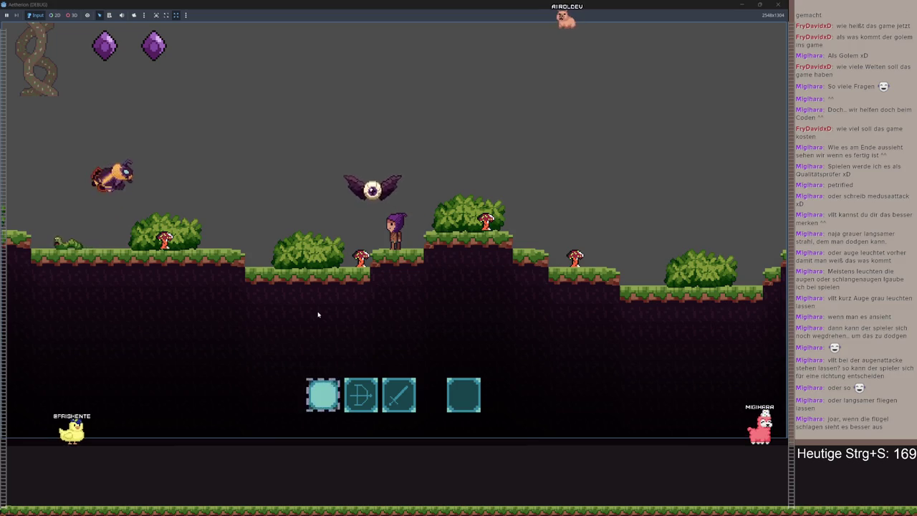
pyautogui.press('a')
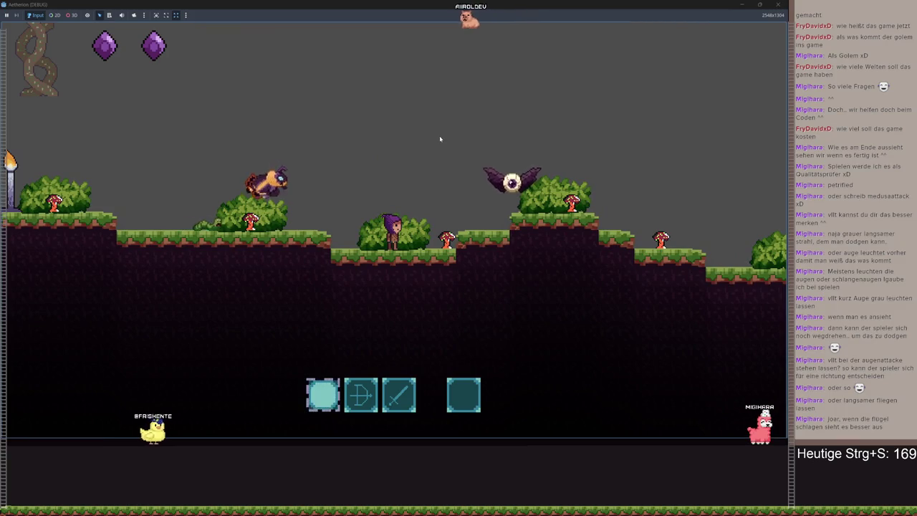
pyautogui.press('d')
pyautogui.press('d')
pyautogui.press('space')
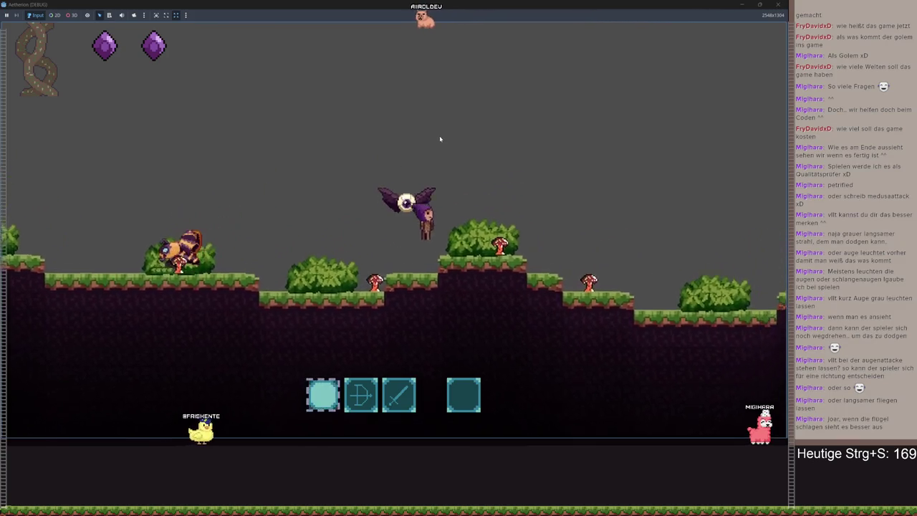
pyautogui.press('d')
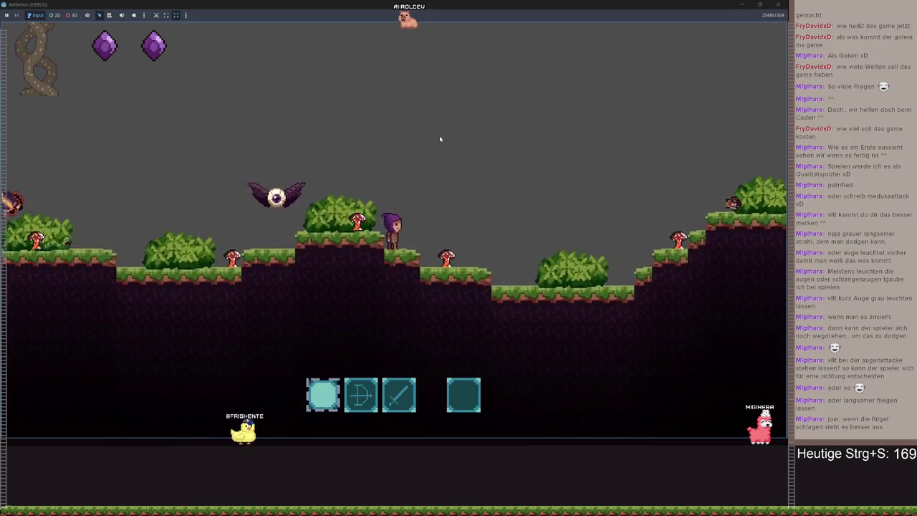
pyautogui.press('d')
pyautogui.press('2')
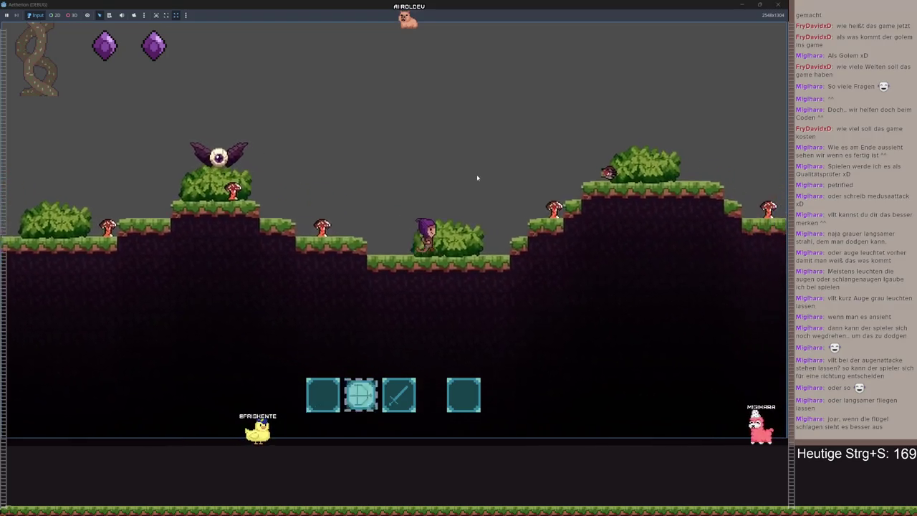
pyautogui.press('4')
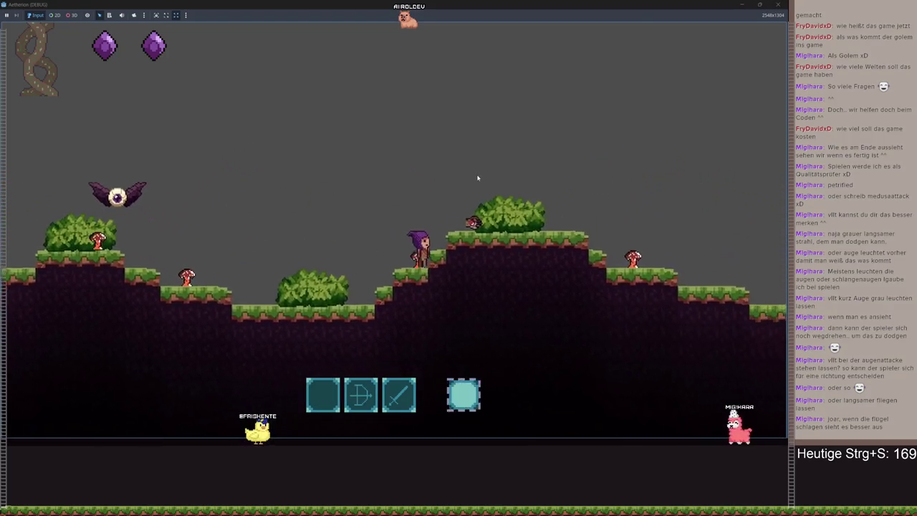
pyautogui.press('a')
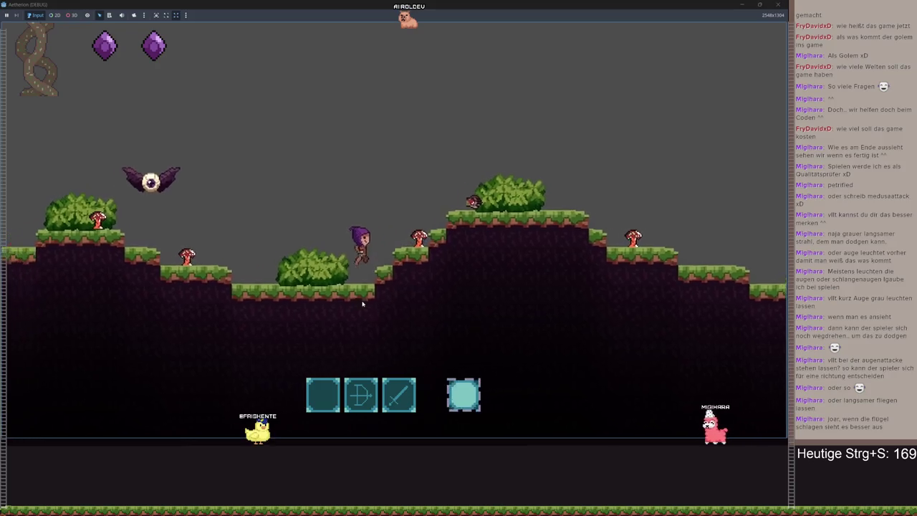
pyautogui.press('a')
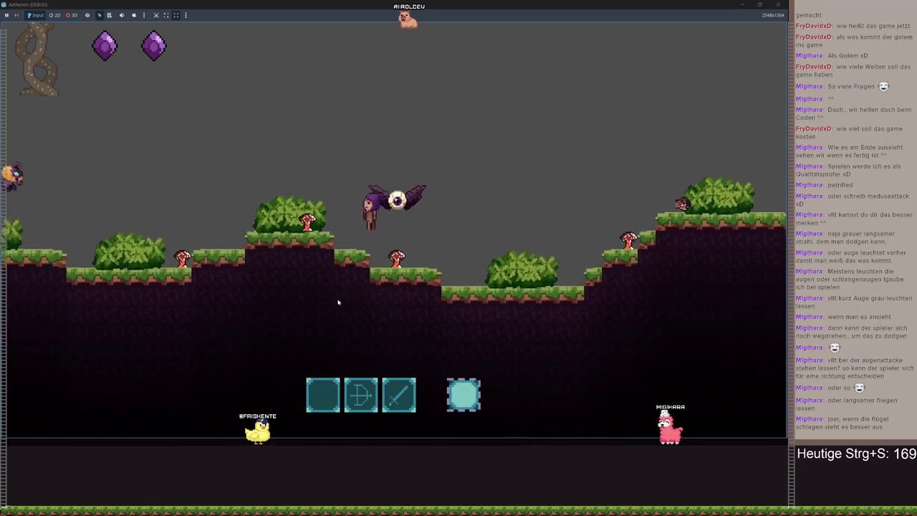
pyautogui.press('a')
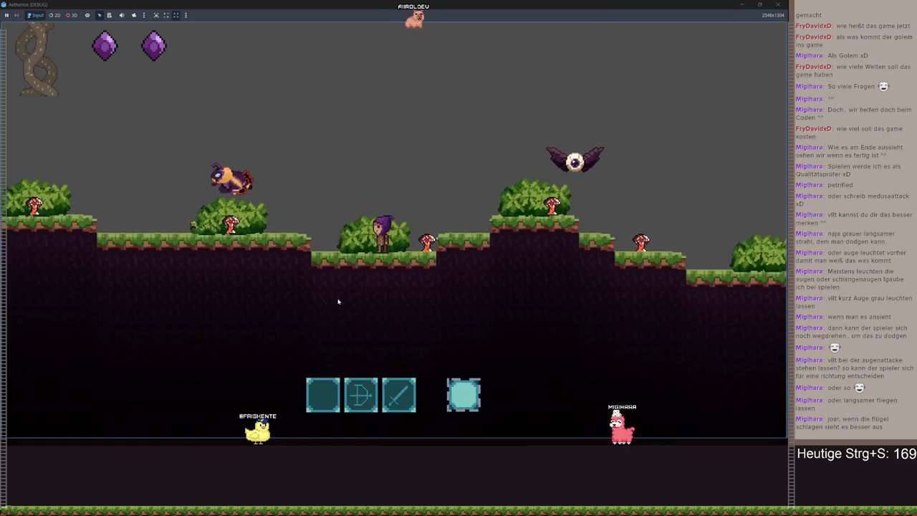
# Pause the game, exit to the main menu and close the game window
pyautogui.press('Escape')
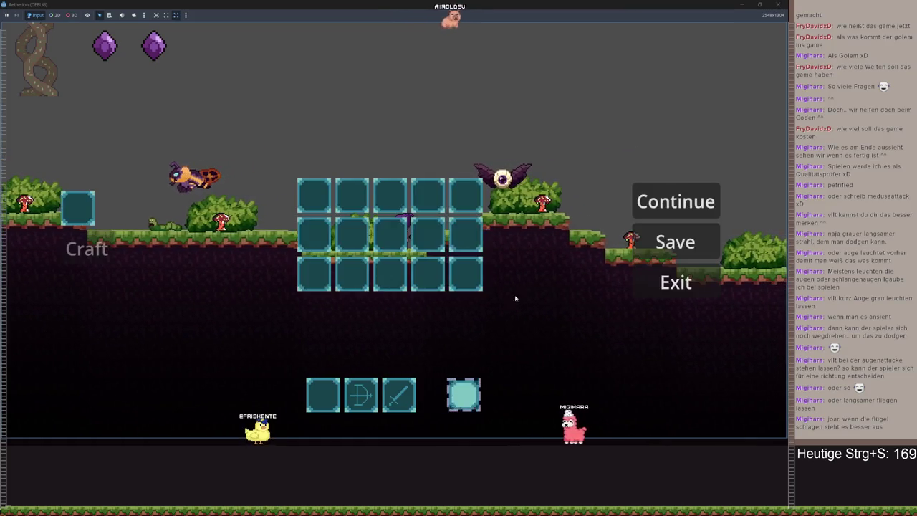
pyautogui.click(660, 289)
pyautogui.click(436, 285)
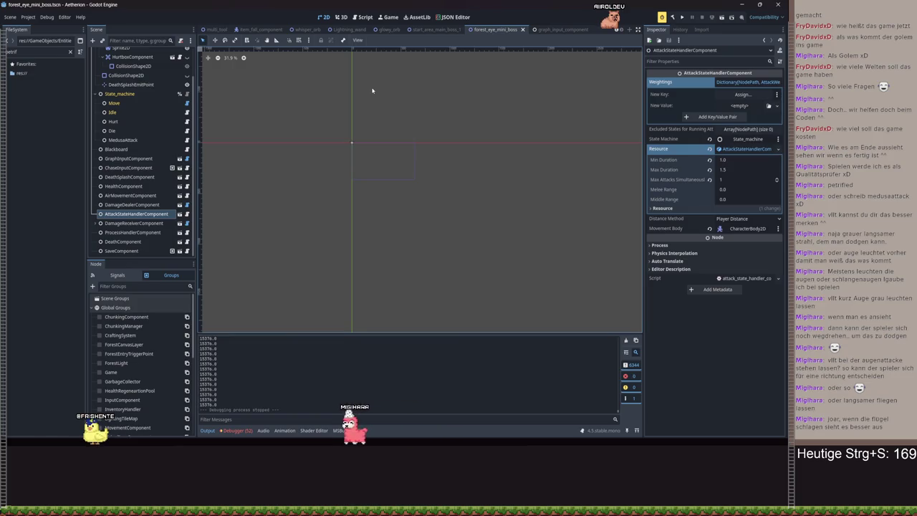
# Select the ForestEyeMiniBoss root node in the Scene dock
pyautogui.scroll(3, 129, 56)
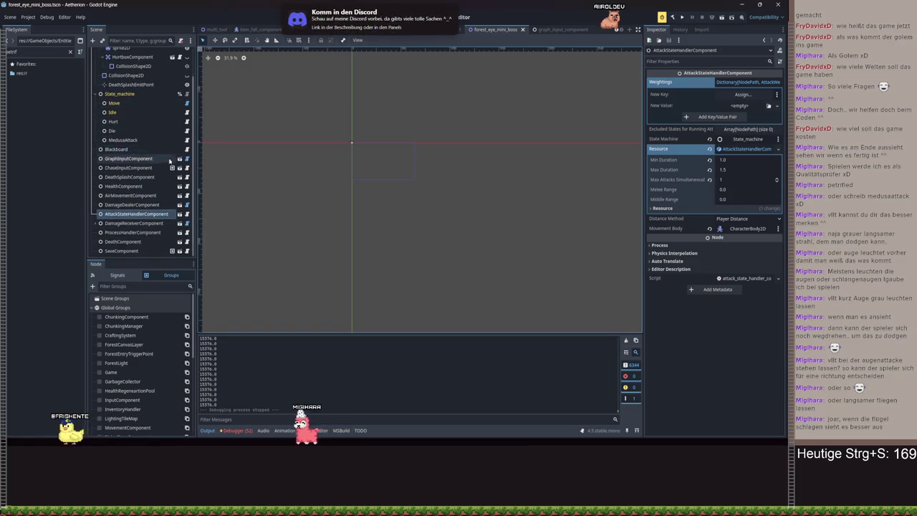
pyautogui.click(128, 54)
# Add an AnimationPlayer child to the ForestEyeMiniBoss root
pyautogui.click(92, 40)
pyautogui.write('Anima')
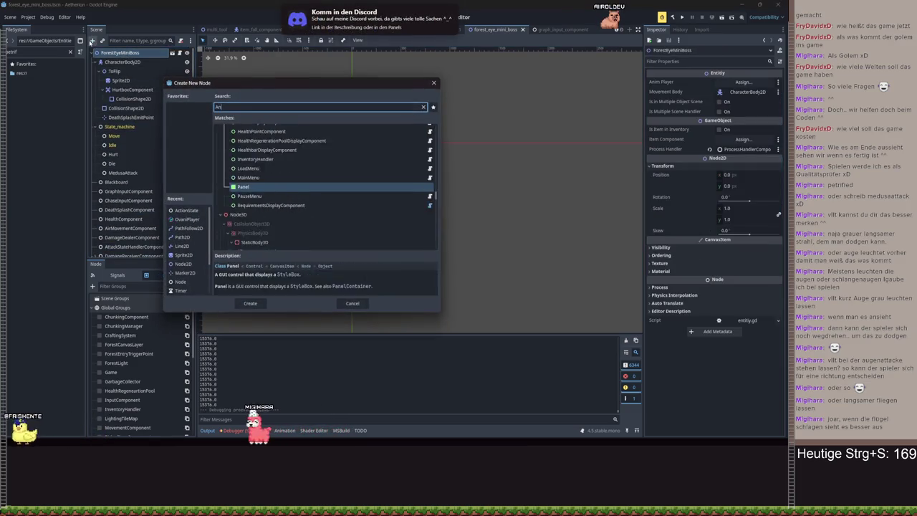
pyautogui.press('Up')
pyautogui.press('Return')
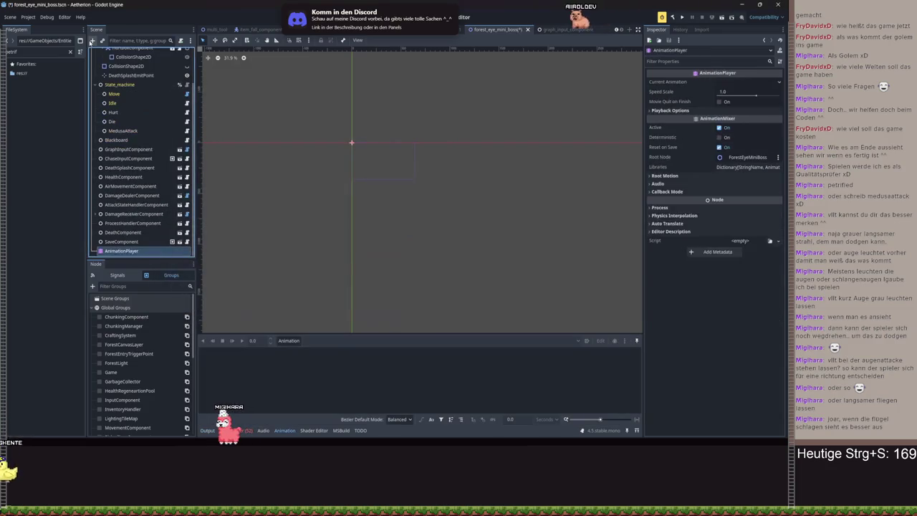
# Add a MultipleAnimationHandler as a sibling of the AnimationPlayer and save the scene
pyautogui.click(92, 40)
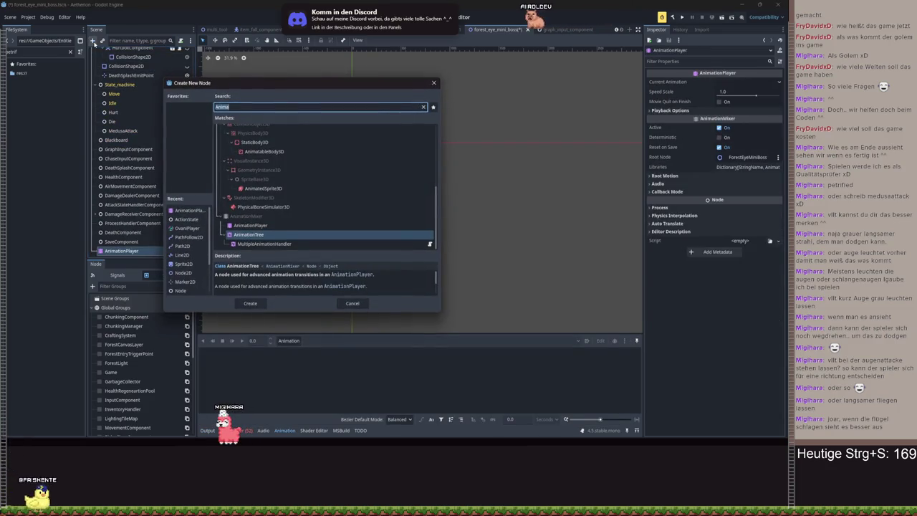
pyautogui.press('Down')
pyautogui.press('Return')
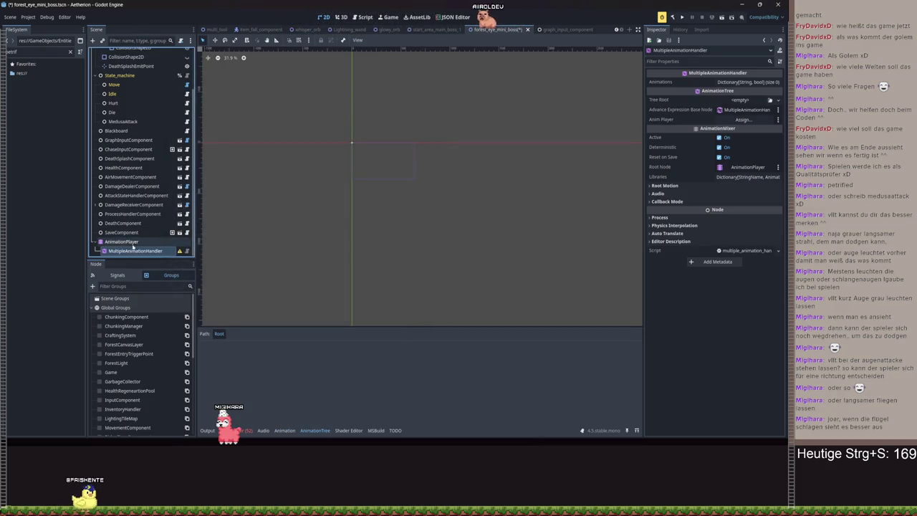
pyautogui.moveTo(119, 245); pyautogui.dragTo(121, 247)
pyautogui.click(122, 241)
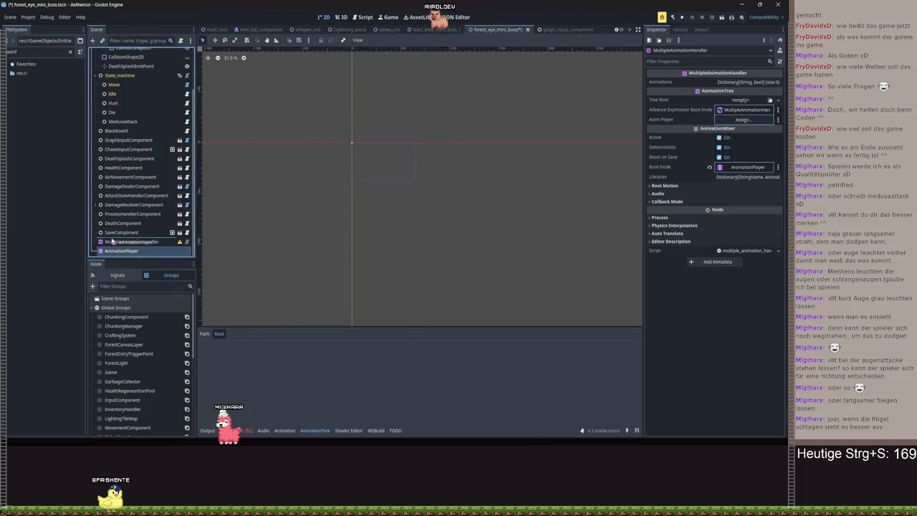
pyautogui.hotkey('ctrl', 's')
pyautogui.click(137, 250)
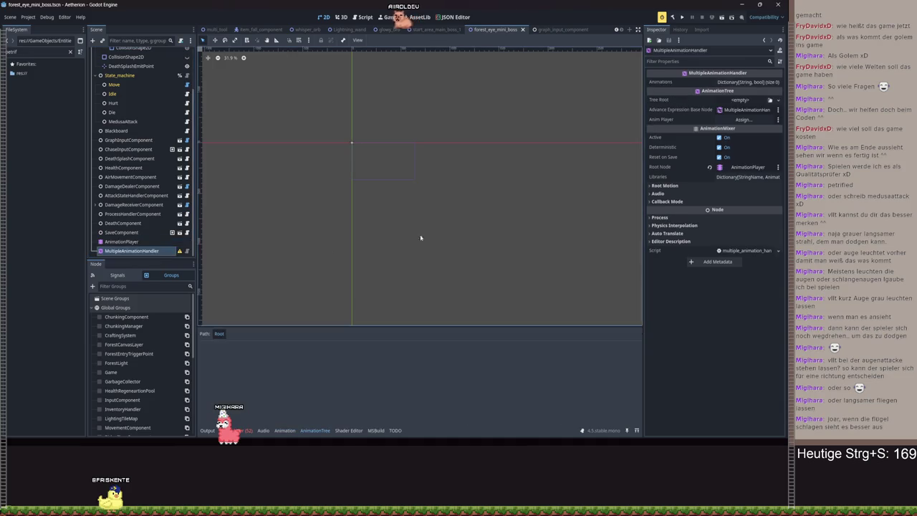
pyautogui.click(741, 101)
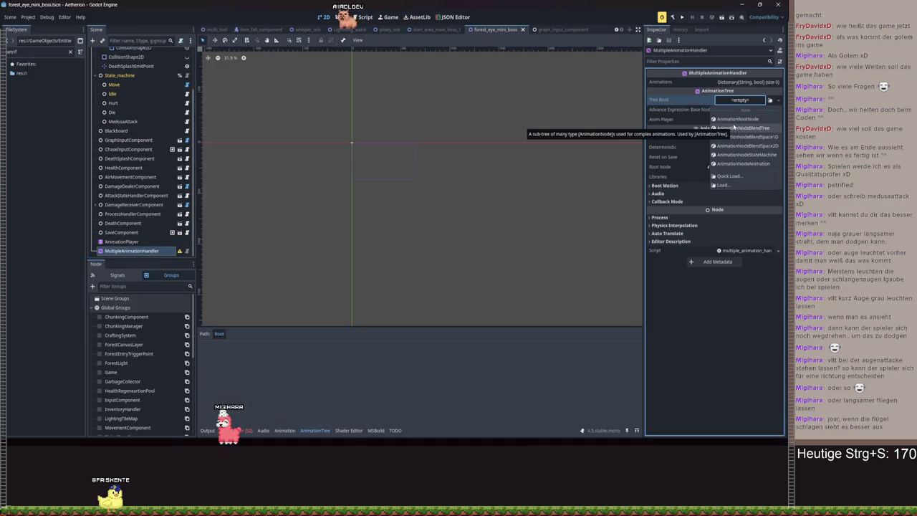
# Set the MultipleAnimationHandler's tree root to an AnimationNodeBlendTree
pyautogui.click(735, 128)
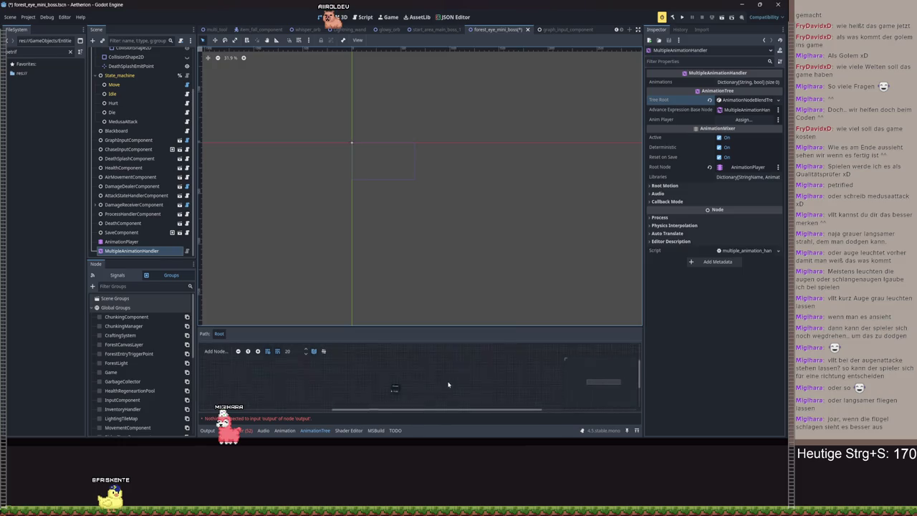
pyautogui.click(402, 323)
pyautogui.click(131, 251)
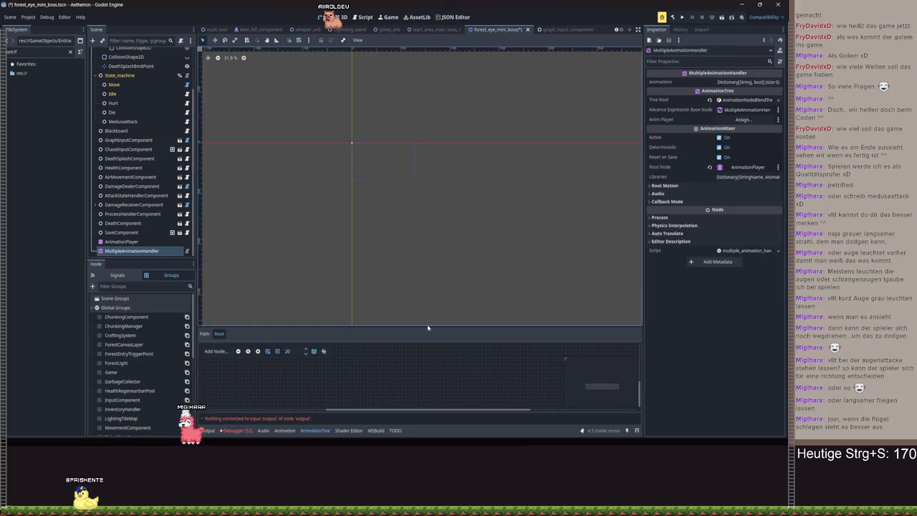
pyautogui.moveTo(425, 326); pyautogui.dragTo(421, 220)
# Assign AnimationPlayer as the handler's animation player and save
pyautogui.scroll(-3, 405, 373)
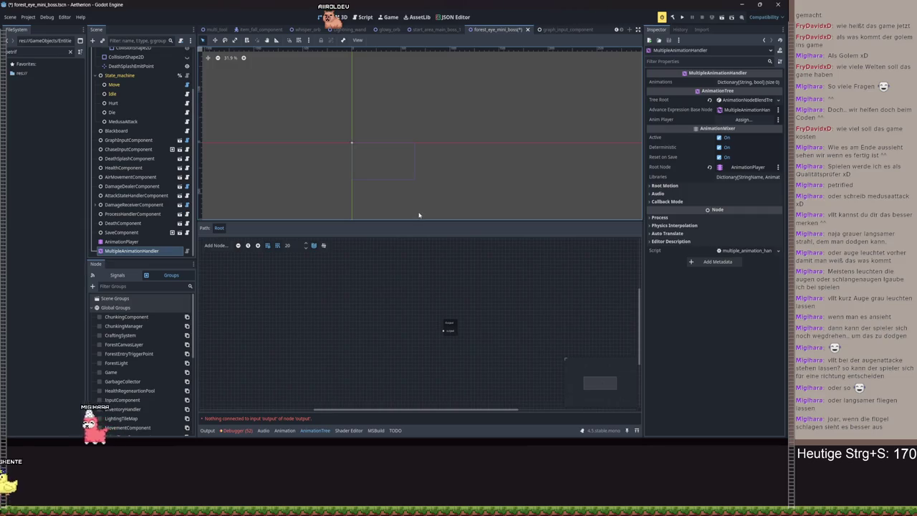
pyautogui.click(743, 119)
pyautogui.doubleClick(391, 158)
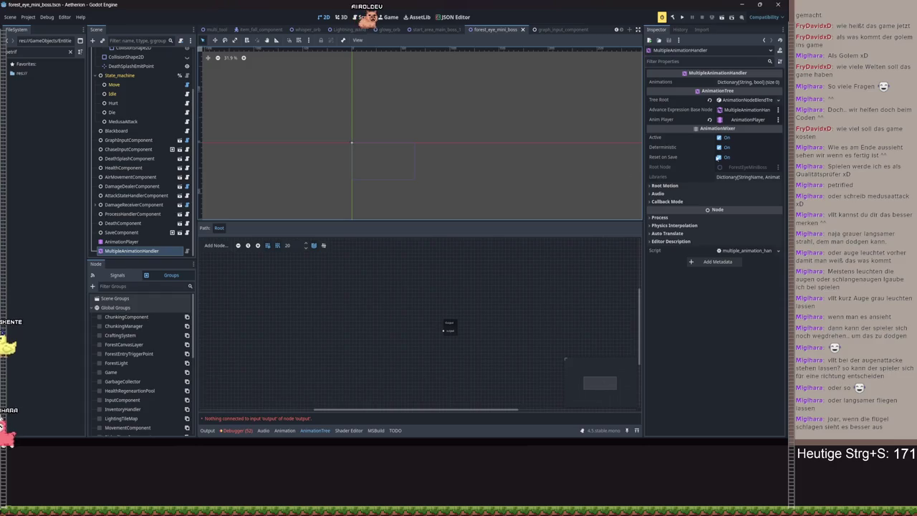
pyautogui.hotkey('ctrl', 's')
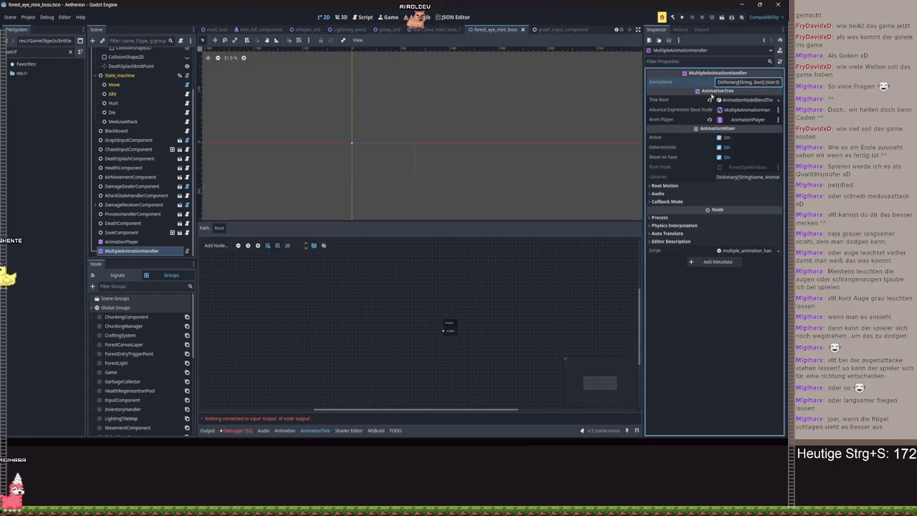
# Collapse the graph area and select the boss's AnimationPlayer to reach its animation menu
pyautogui.click(315, 430)
pyautogui.scroll(3, 144, 127)
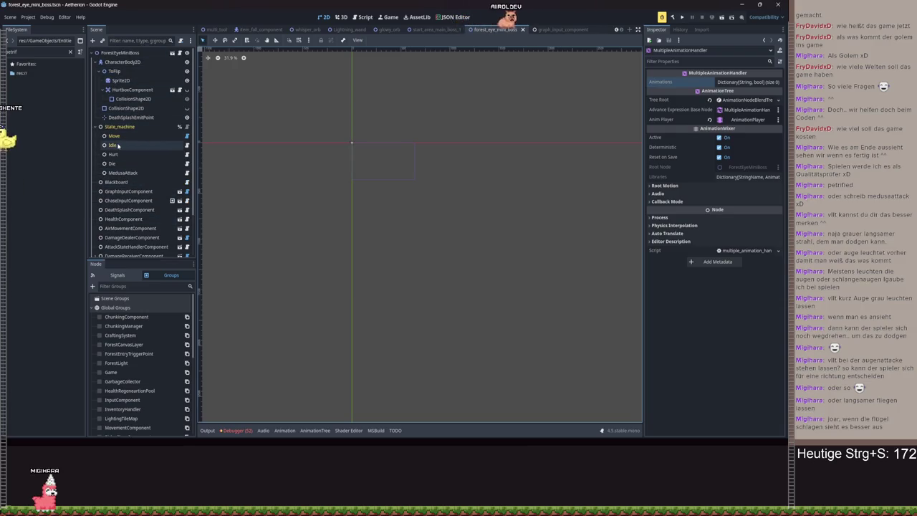
pyautogui.scroll(-3, 122, 179)
pyautogui.click(122, 241)
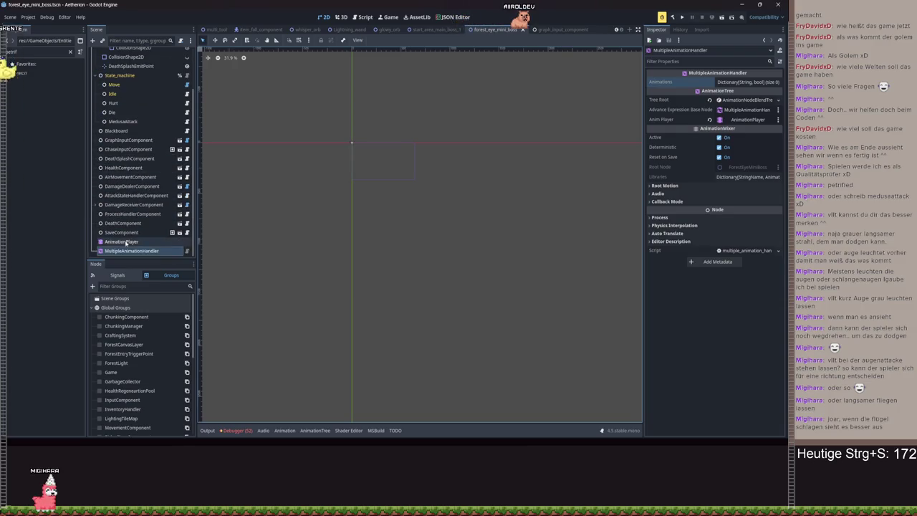
pyautogui.click(288, 227)
# Create a new animation named medusa_attack_charge, then select the MedusaAttack state node
pyautogui.click(308, 238)
pyautogui.write('medusa_atta')
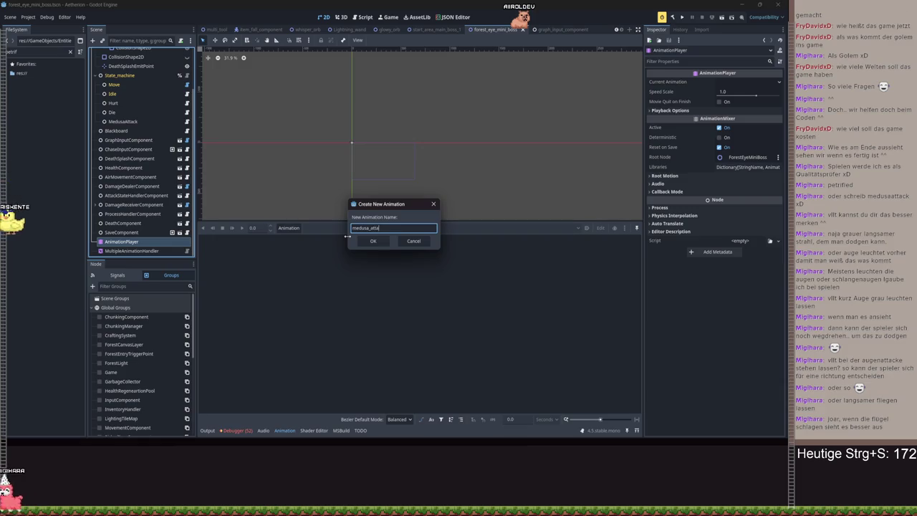
pyautogui.write('ck_charge')
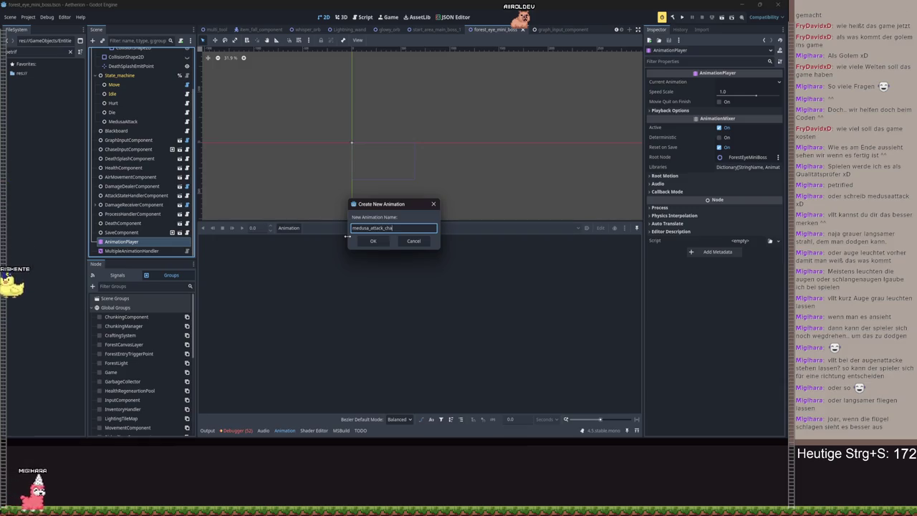
pyautogui.press('Return')
pyautogui.scroll(1, 136, 146)
pyautogui.click(122, 147)
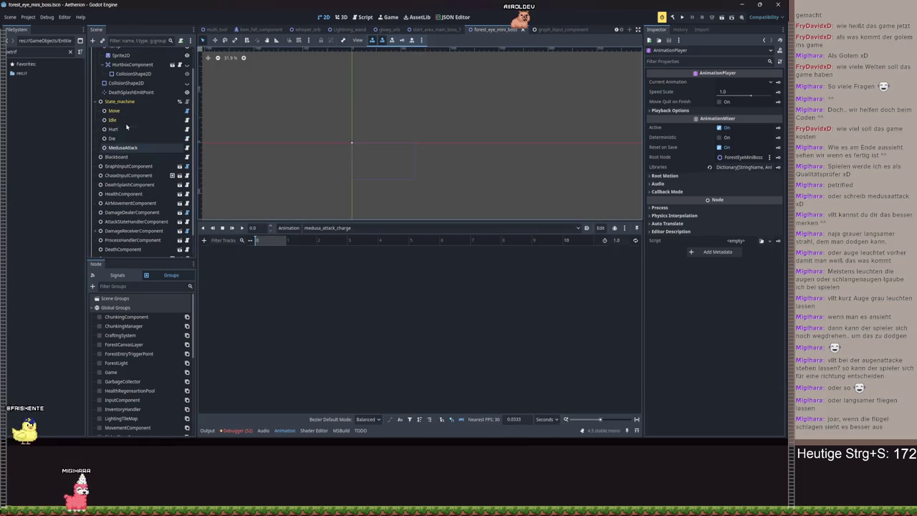
pyautogui.click(369, 17)
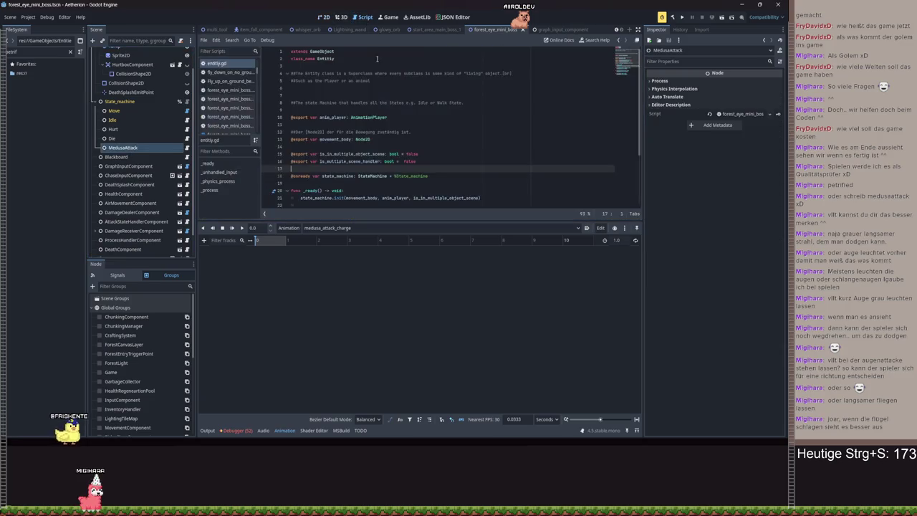
# Change the medusa attack script's class_name to ForestEyeMiniBossMedusaAttackCharge and save
pyautogui.click(218, 134)
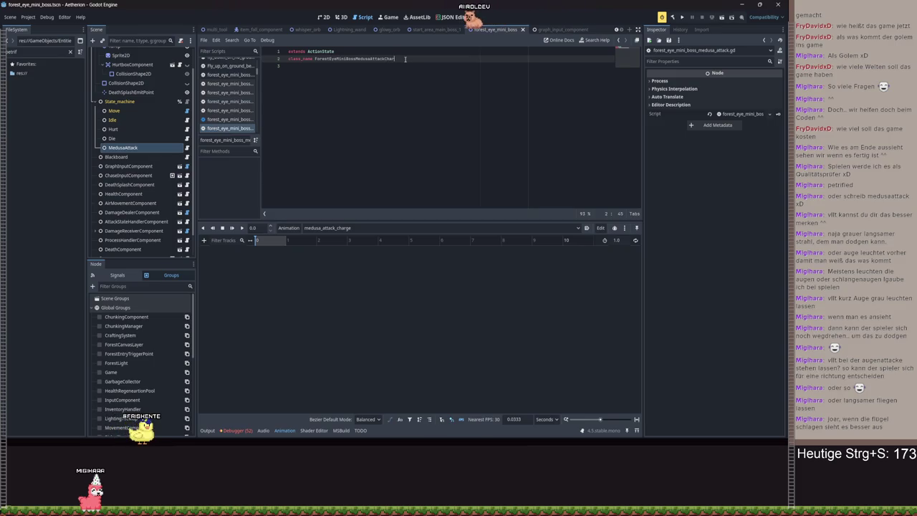
pyautogui.write('ge')
pyautogui.hotkey('ctrl', 's')
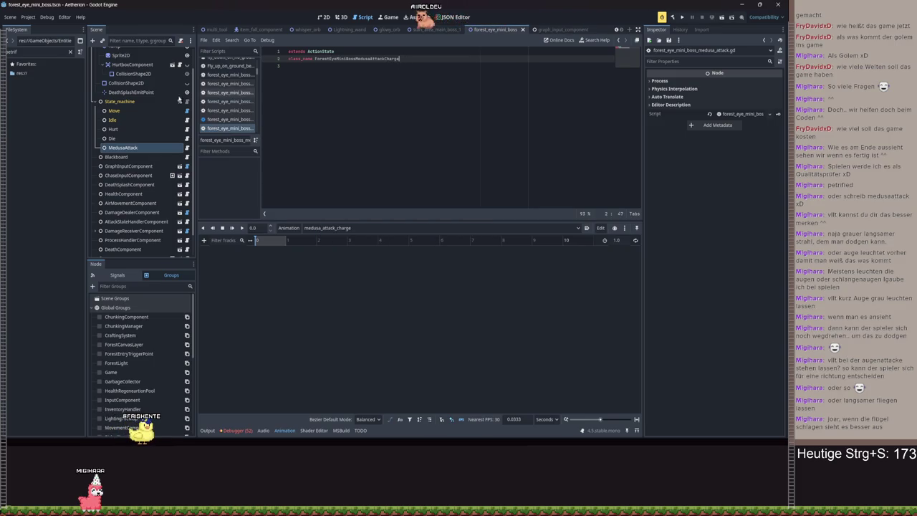
pyautogui.click(70, 52)
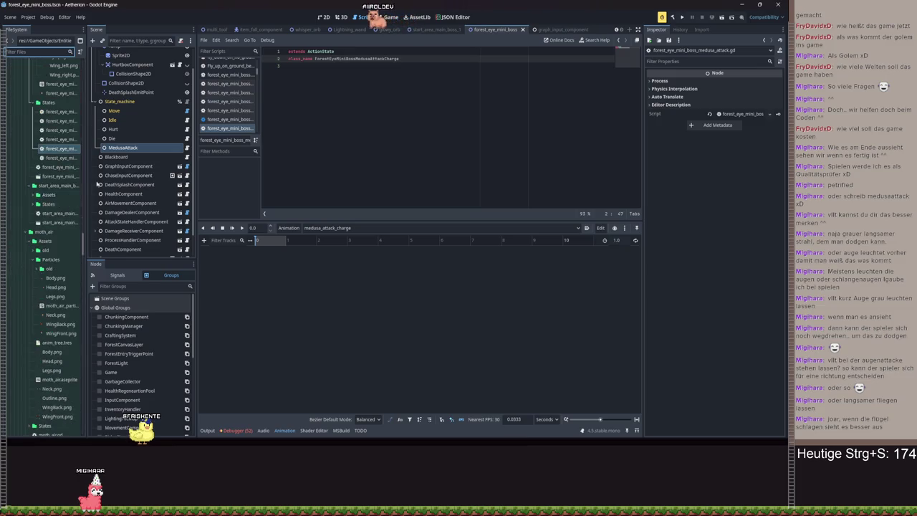
# Rename the MedusaAttack node to MedusaAttackCharge and save the scene
pyautogui.click(150, 147)
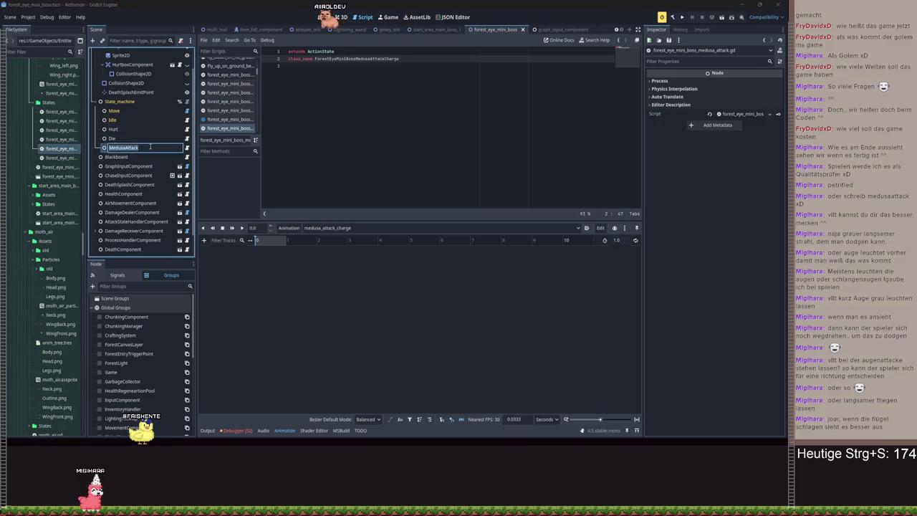
pyautogui.write('Charger')
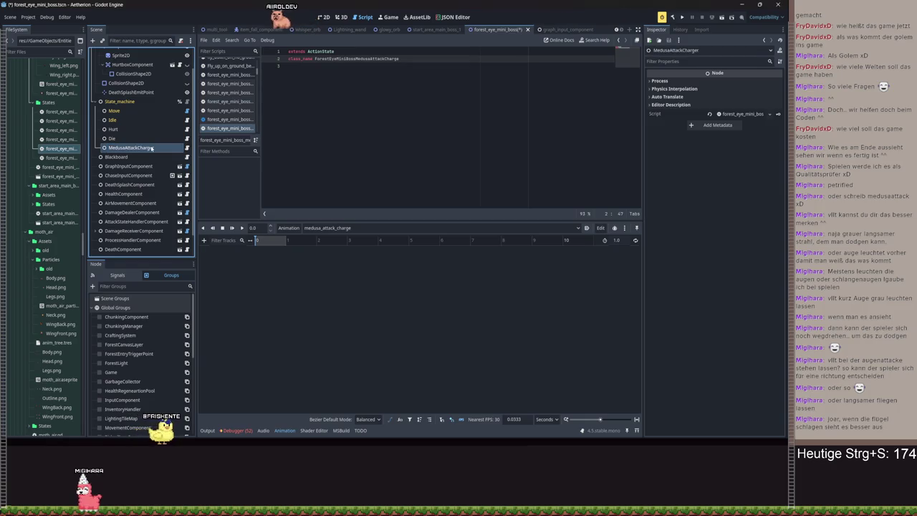
pyautogui.press('BackSpace')
pyautogui.press('Return')
pyautogui.hotkey('ctrl', 's')
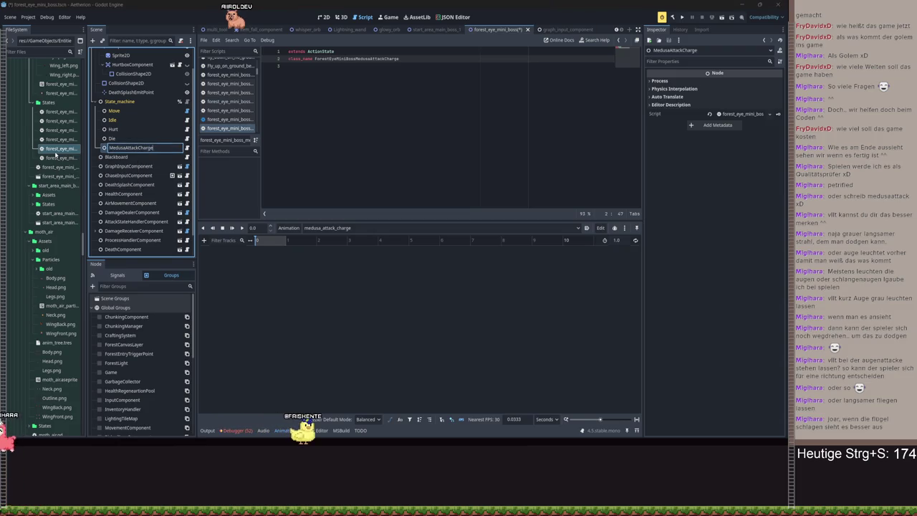
# Start renaming the medusa attack script file, save, and select State_machine
pyautogui.click(56, 149)
pyautogui.press('F2')
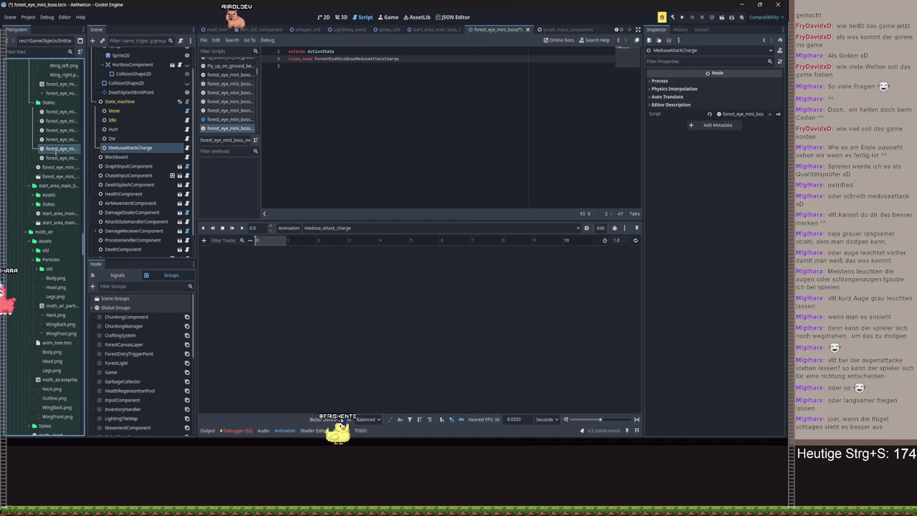
pyautogui.hotkey('ctrl', 's')
pyautogui.click(120, 101)
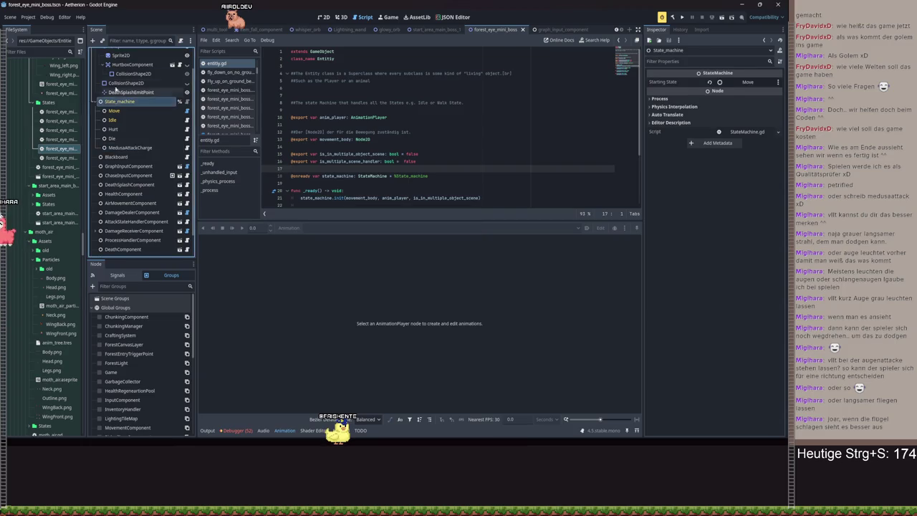
# Look up 'State' node types, cancel without adding, and return to the 2D workspace
pyautogui.click(92, 41)
pyautogui.write('State')
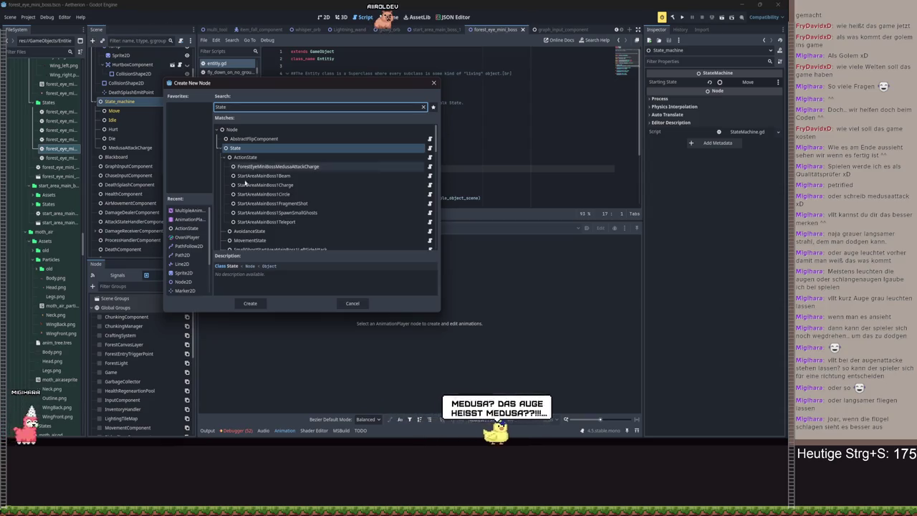
pyautogui.click(352, 304)
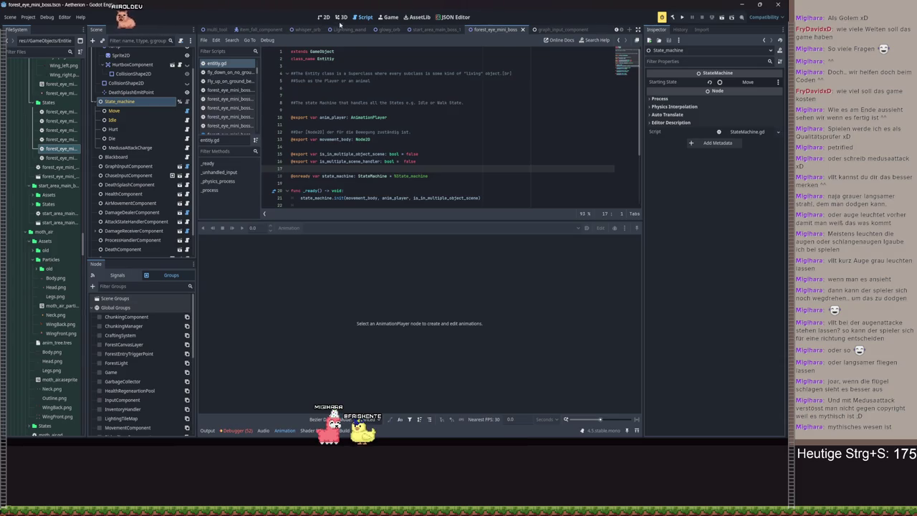
pyautogui.scroll(-1, 145, 137)
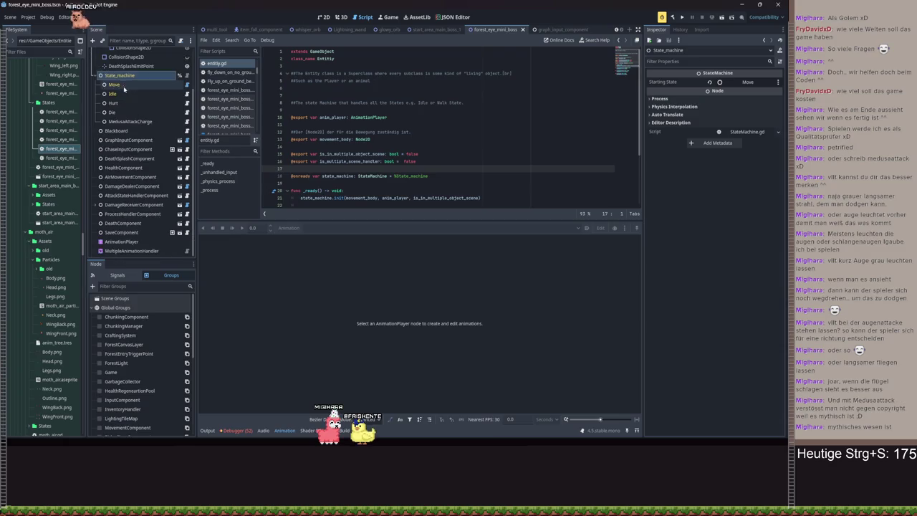
pyautogui.click(322, 17)
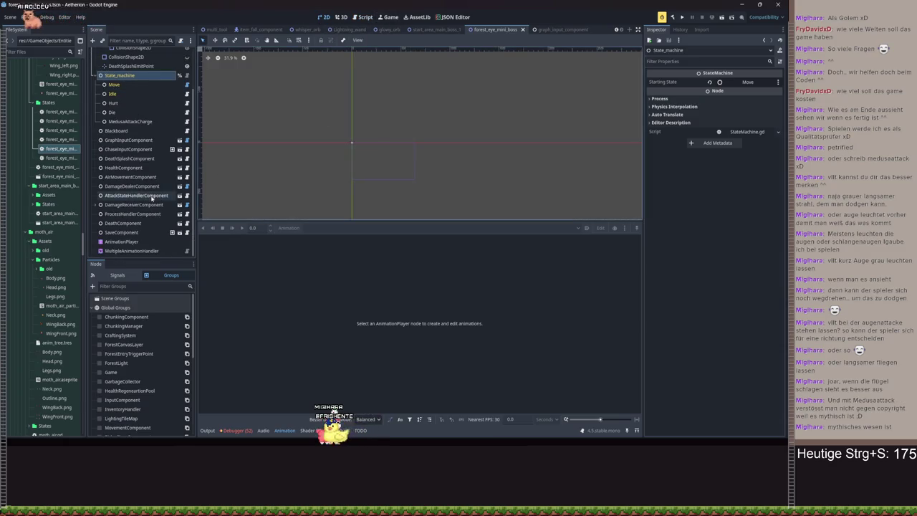
pyautogui.scroll(8, 352, 141)
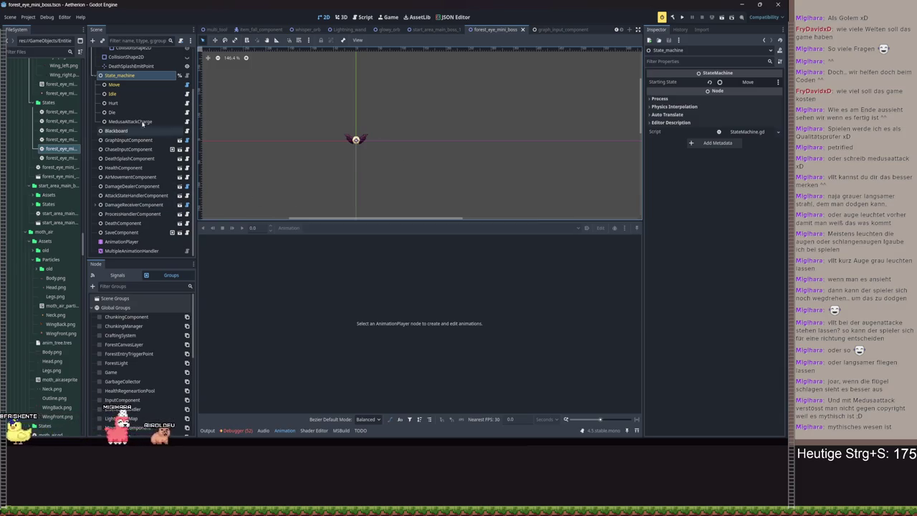
pyautogui.click(121, 242)
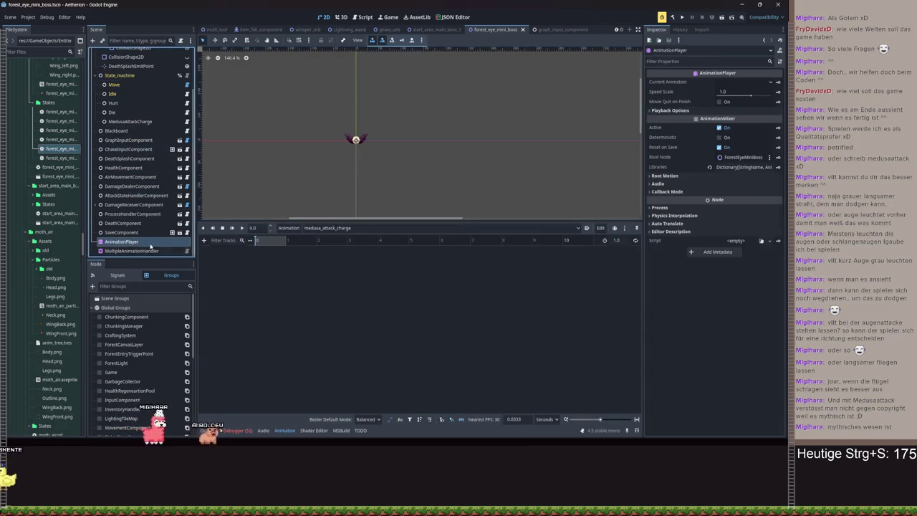
pyautogui.scroll(3, 136, 122)
pyautogui.click(121, 80)
pyautogui.scroll(3, 333, 138)
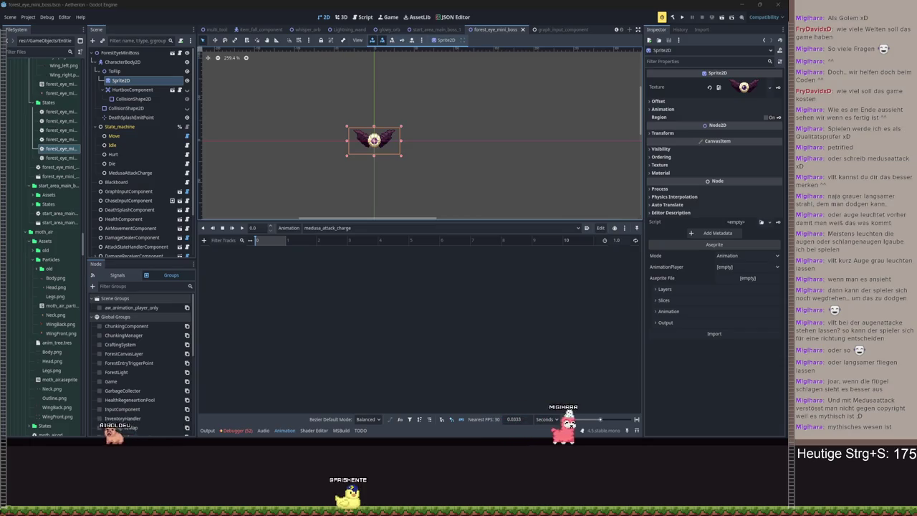
pyautogui.click(364, 17)
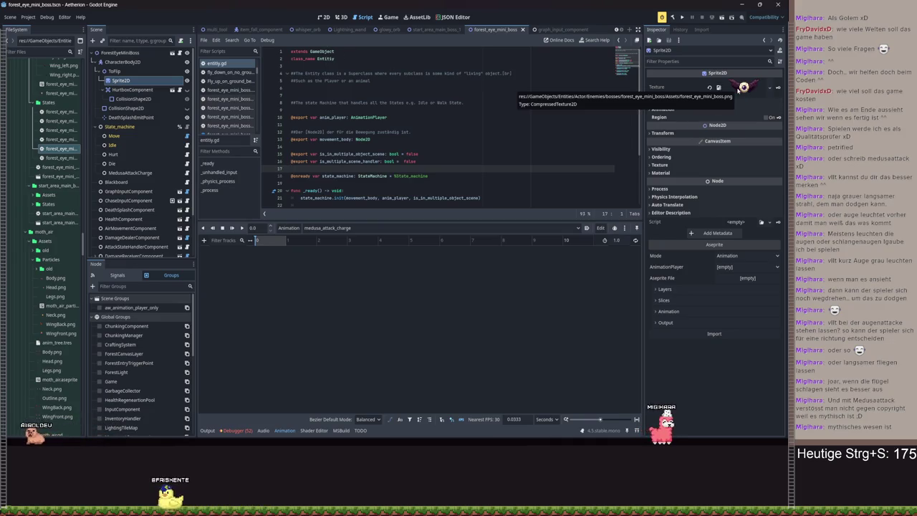
pyautogui.click(144, 172)
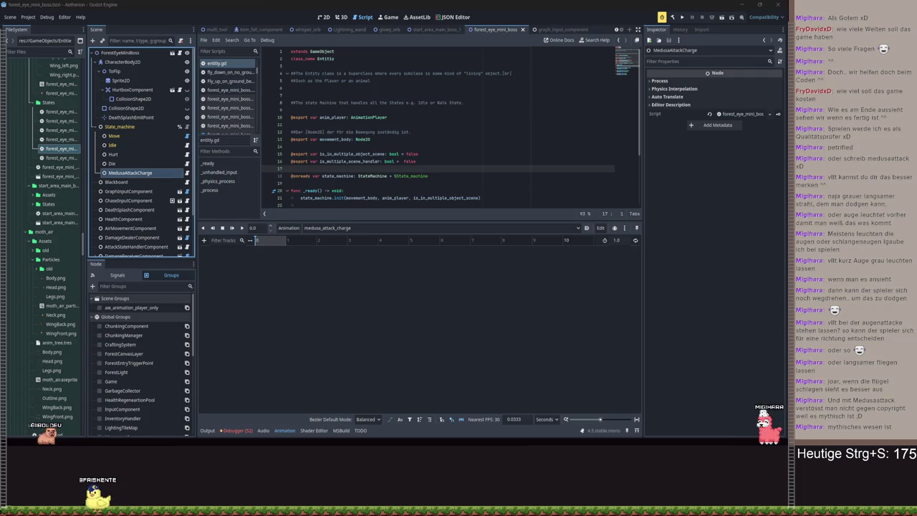
pyautogui.scroll(-3, 407, 172)
pyautogui.click(401, 153)
pyautogui.scroll(-2, 158, 192)
pyautogui.click(323, 16)
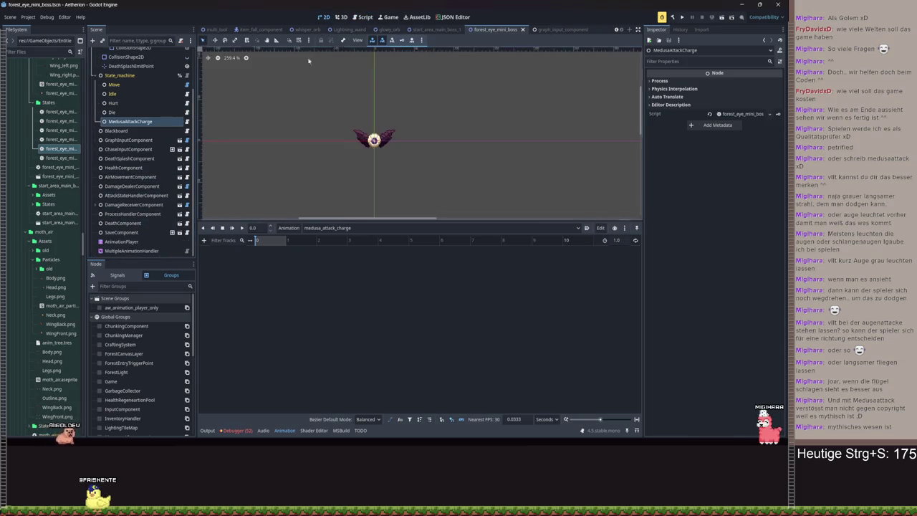
pyautogui.scroll(2, 136, 144)
pyautogui.click(120, 80)
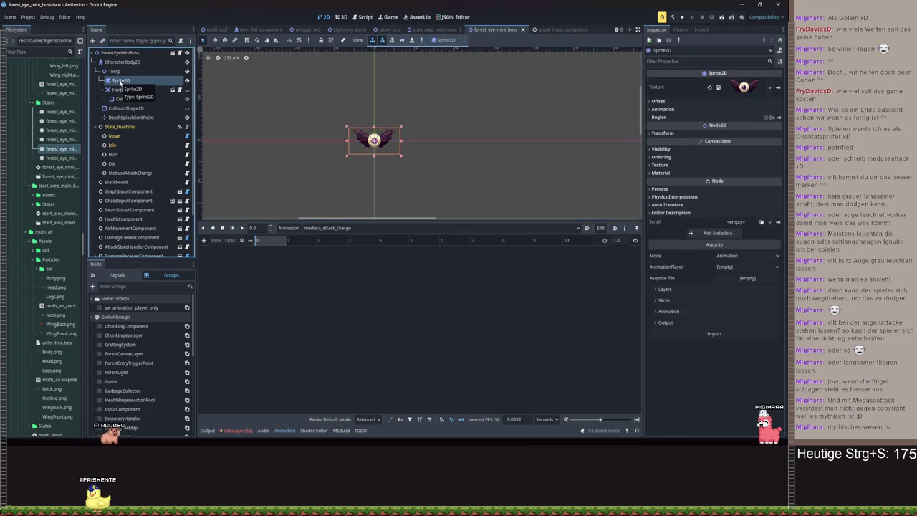
# Add a Node2D child under the ToFlip node
pyautogui.click(116, 72)
pyautogui.click(92, 40)
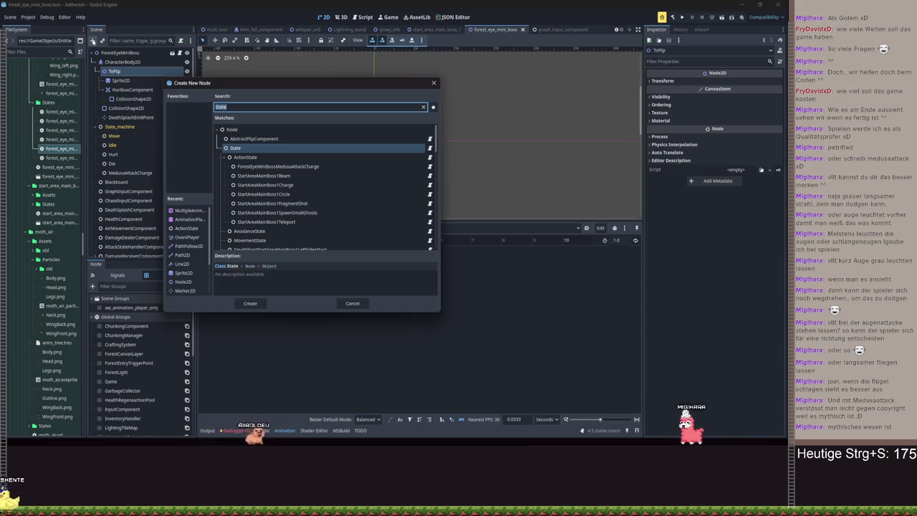
pyautogui.write('Sprite')
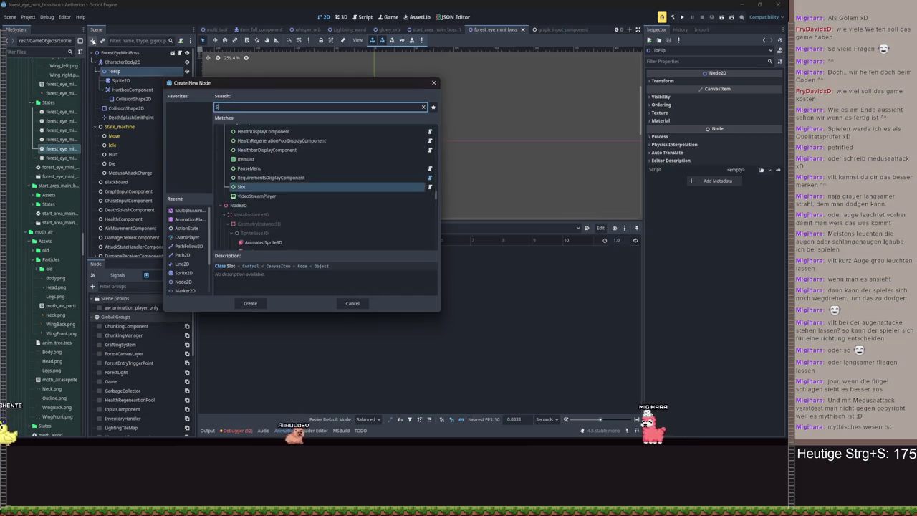
pyautogui.press('BackSpace')
pyautogui.press('BackSpace')
pyautogui.press('BackSpace')
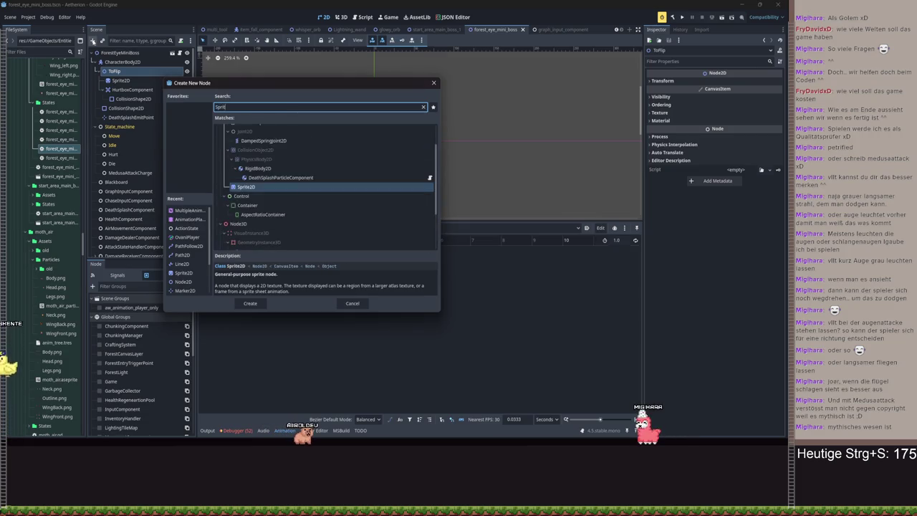
pyautogui.write('Node')
pyautogui.press('Down')
pyautogui.press('Down')
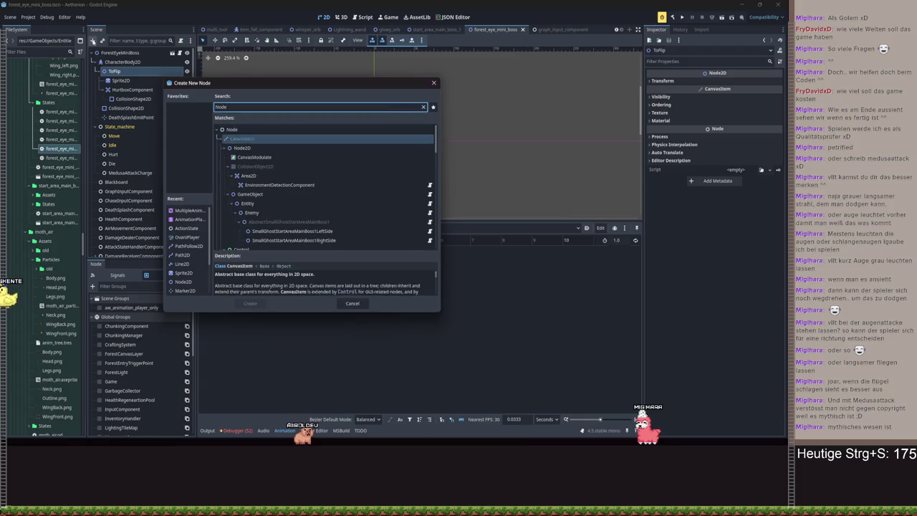
pyautogui.press('Return')
# Rename it Sprites, move it above Sprite2D, and delete the old Sprite2D
pyautogui.doubleClick(119, 107)
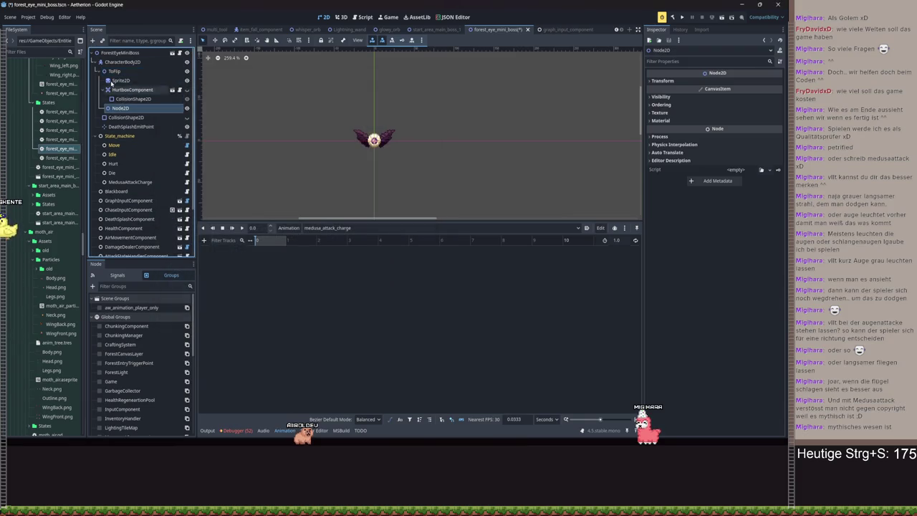
pyautogui.write('Sprites')
pyautogui.press('Return')
pyautogui.moveTo(119, 108); pyautogui.dragTo(123, 80)
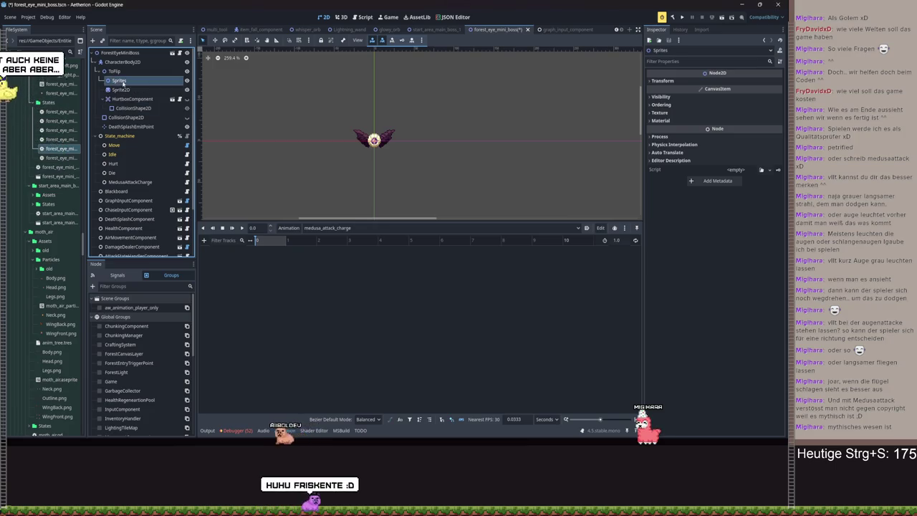
pyautogui.click(120, 89)
pyautogui.press('Delete')
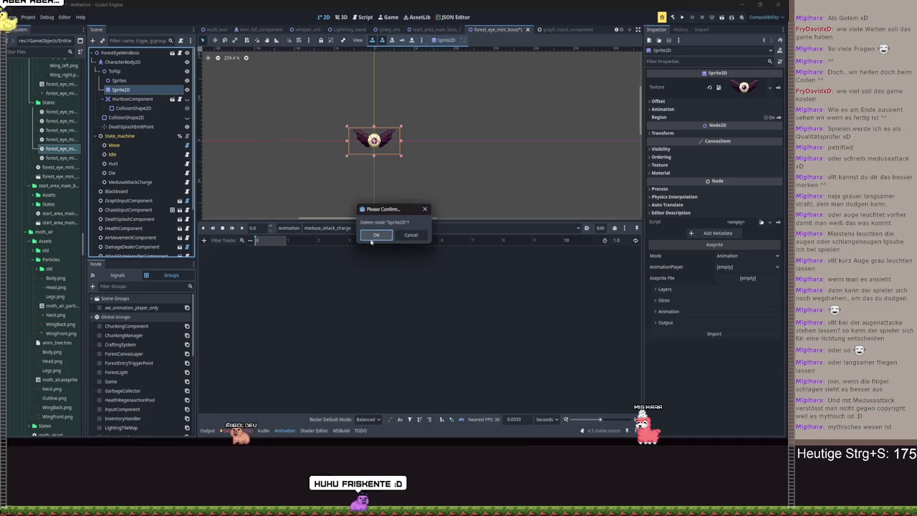
pyautogui.press('Return')
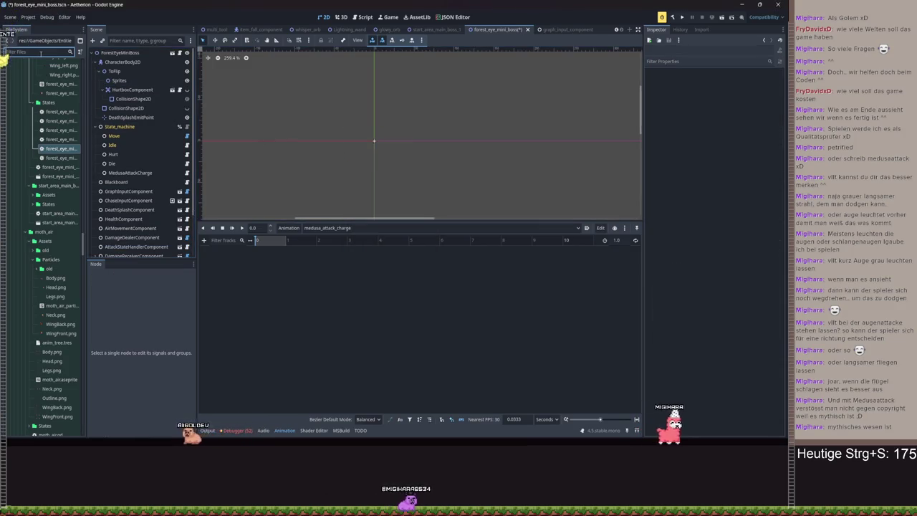
# Add Sprite2D children under the Sprites node
pyautogui.scroll(3, 79, 146)
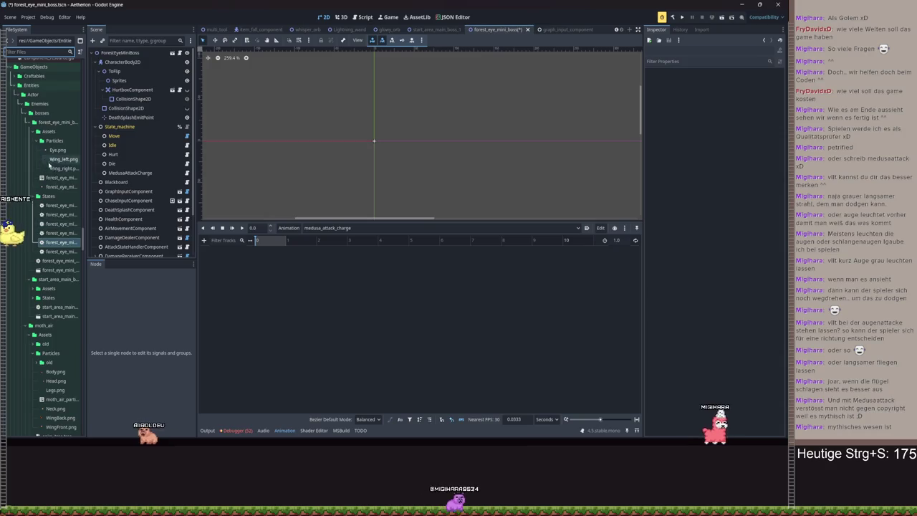
pyautogui.click(53, 150)
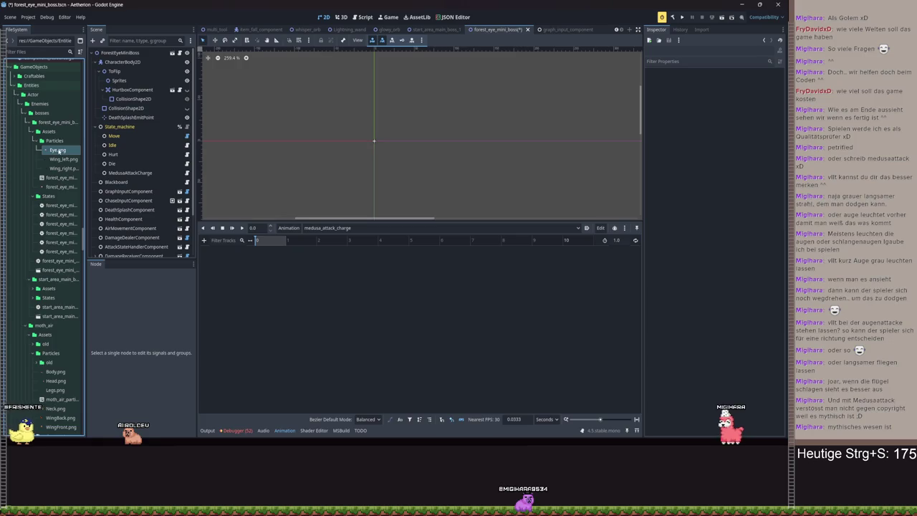
pyautogui.moveTo(57, 150)
pyautogui.mouseDown()
pyautogui.moveTo(125, 89)
pyautogui.moveTo(121, 81)
pyautogui.mouseUp()
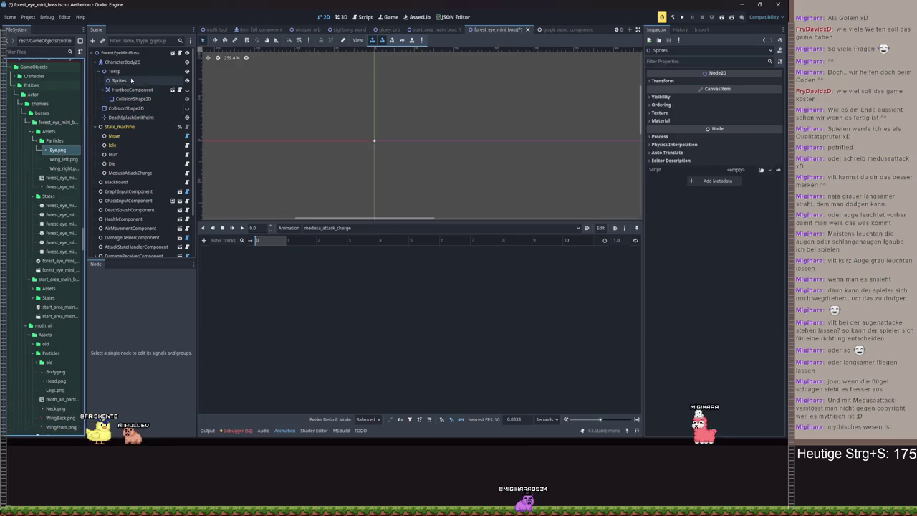
pyautogui.click(93, 41)
pyautogui.write('sprite')
pyautogui.press('Return')
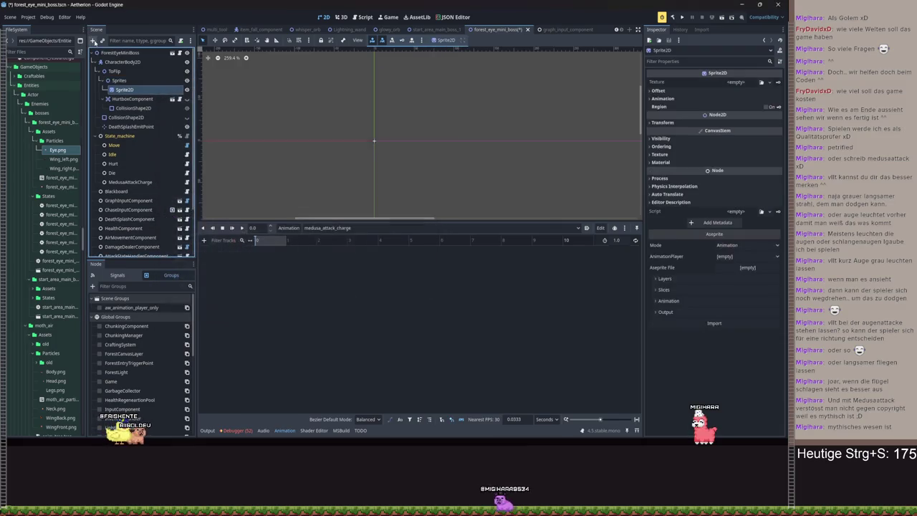
pyautogui.hotkey('ctrl', 'd')
# Give the three sprites the Eye.png, Wing_left.png and Wing_right.png textures, then save
pyautogui.click(122, 89)
pyautogui.moveTo(49, 152); pyautogui.dragTo(710, 88)
pyautogui.click(126, 98)
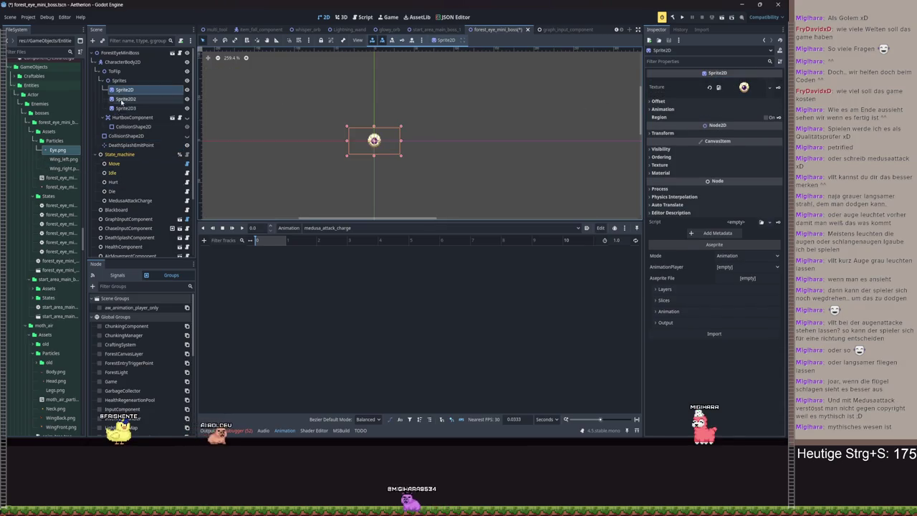
pyautogui.moveTo(63, 159)
pyautogui.mouseDown()
pyautogui.moveTo(304, 139)
pyautogui.moveTo(742, 84)
pyautogui.mouseUp()
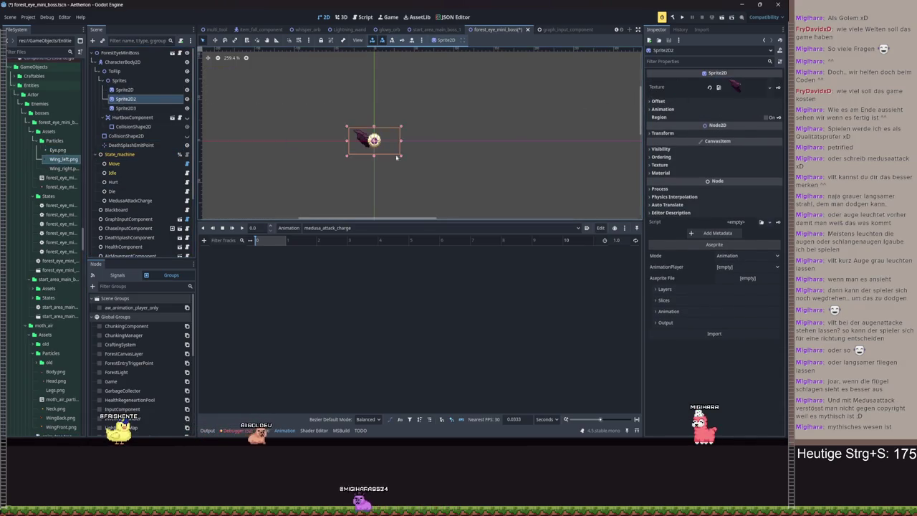
pyautogui.scroll(3, 358, 158)
pyautogui.click(126, 108)
pyautogui.moveTo(63, 168); pyautogui.dragTo(742, 84)
pyautogui.scroll(-2, 473, 122)
pyautogui.hotkey('ctrl', 's')
# Rename the sprites Eye, Wing_left and Wing_right, and save the scene
pyautogui.click(126, 89)
pyautogui.doubleClick(127, 89)
pyautogui.write('Eye')
pyautogui.click(132, 99)
pyautogui.doubleClick(132, 99)
pyautogui.write('Wing_left')
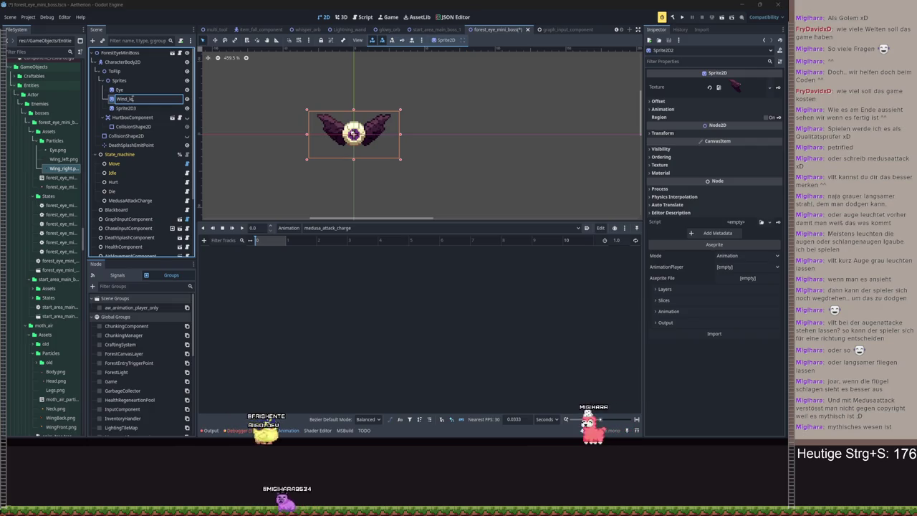
pyautogui.press('Return')
pyautogui.click(134, 108)
pyautogui.doubleClick(134, 108)
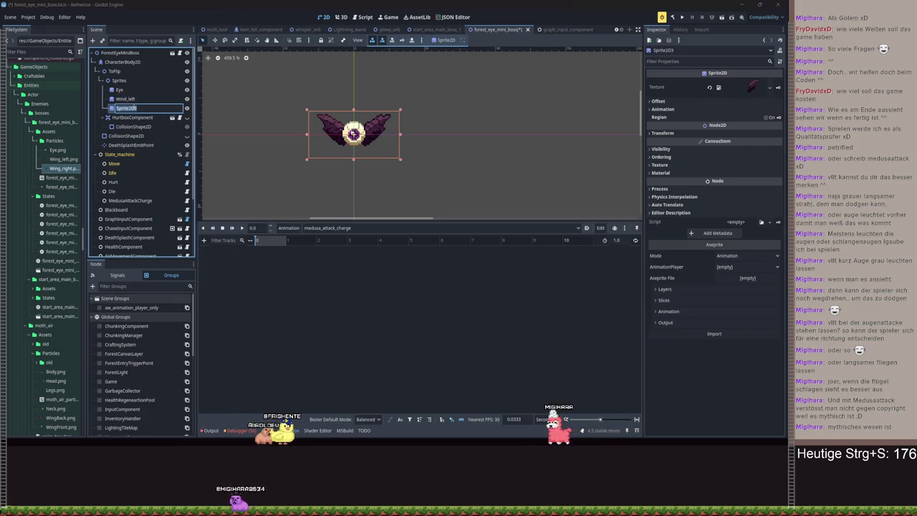
pyautogui.write('Wing_right')
pyautogui.press('Return')
pyautogui.hotkey('ctrl', 's')
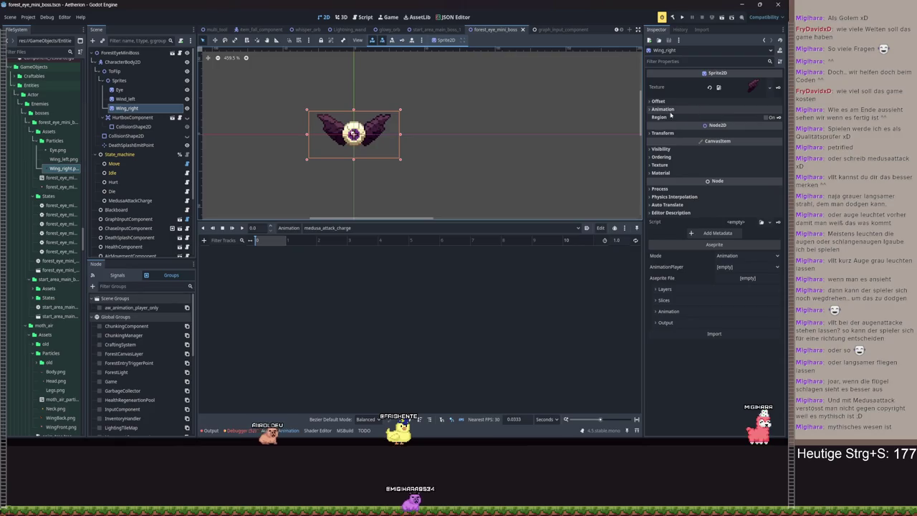
# Inspect the three sprites, then expand the Eye sprite's Material settings
pyautogui.scroll(1, 404, 175)
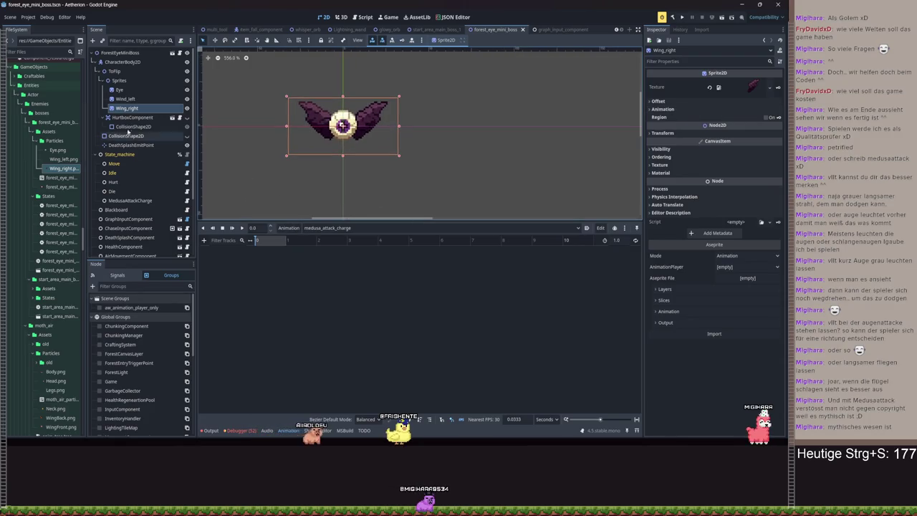
pyautogui.click(123, 91)
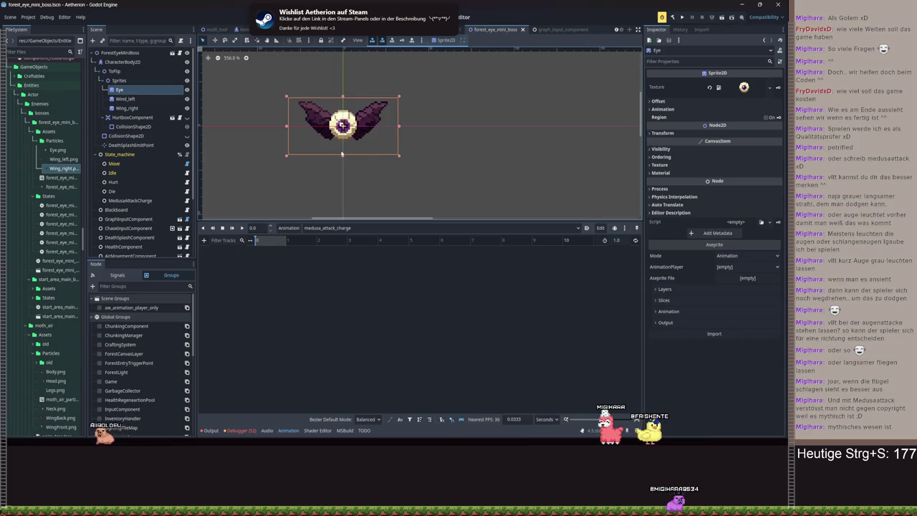
pyautogui.click(127, 107)
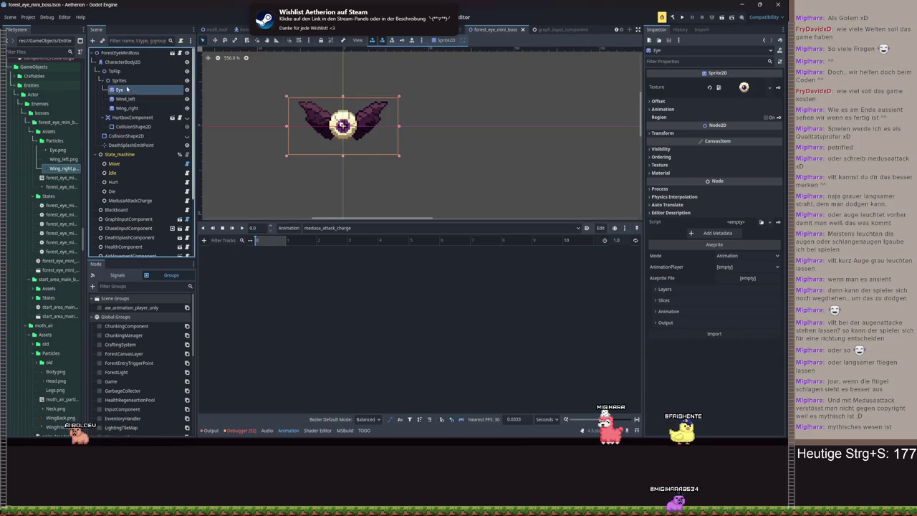
pyautogui.click(127, 107)
pyautogui.click(127, 99)
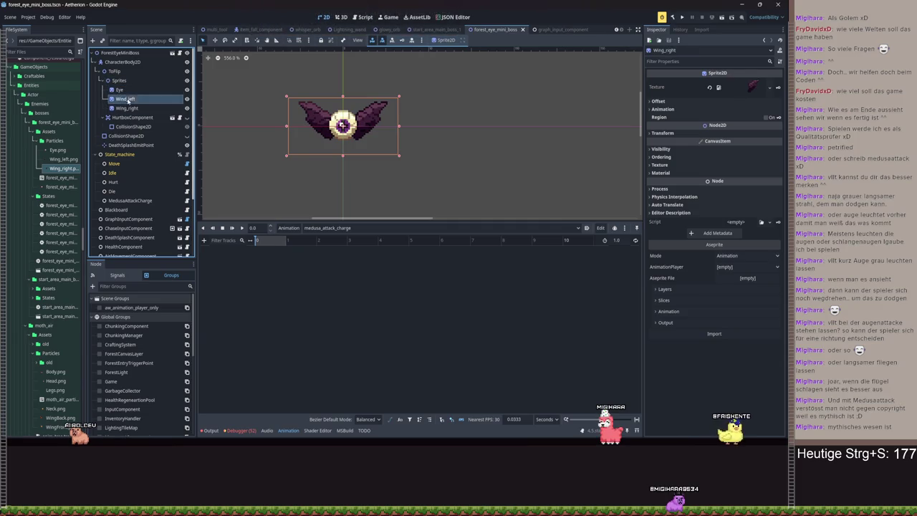
pyautogui.click(119, 90)
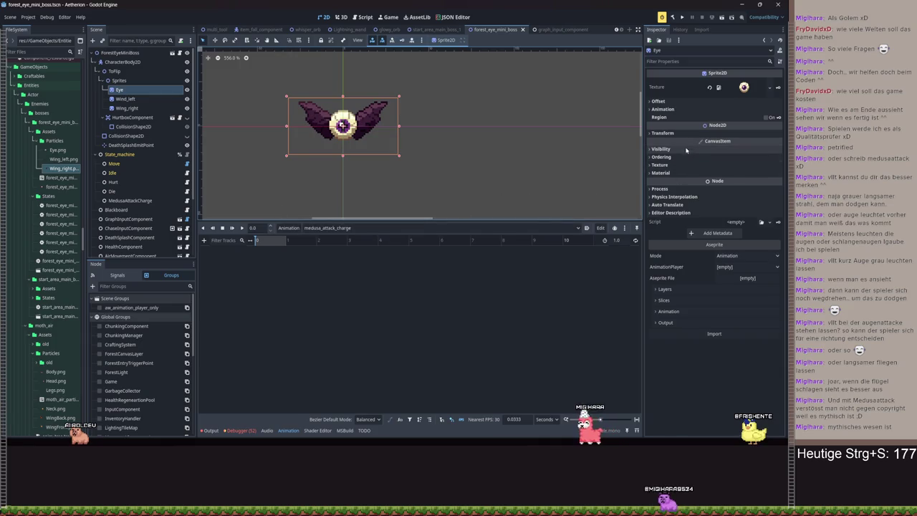
pyautogui.click(688, 172)
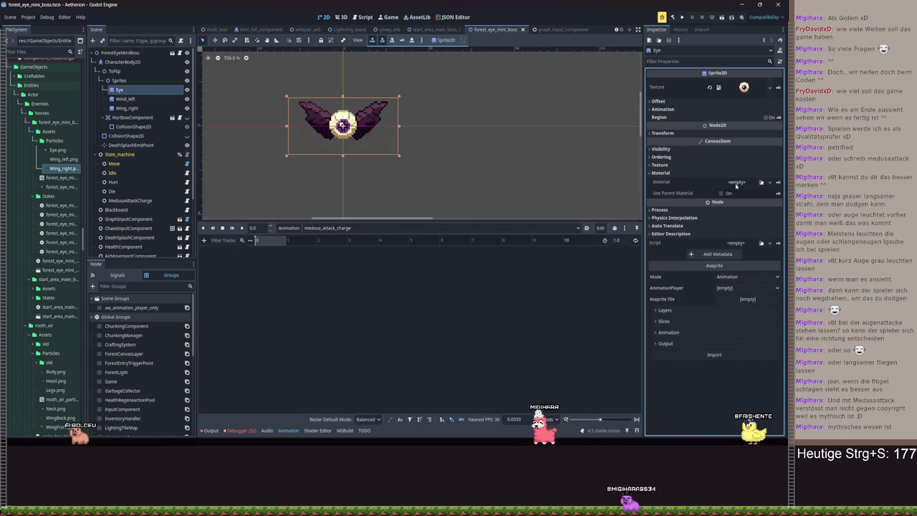
pyautogui.click(738, 184)
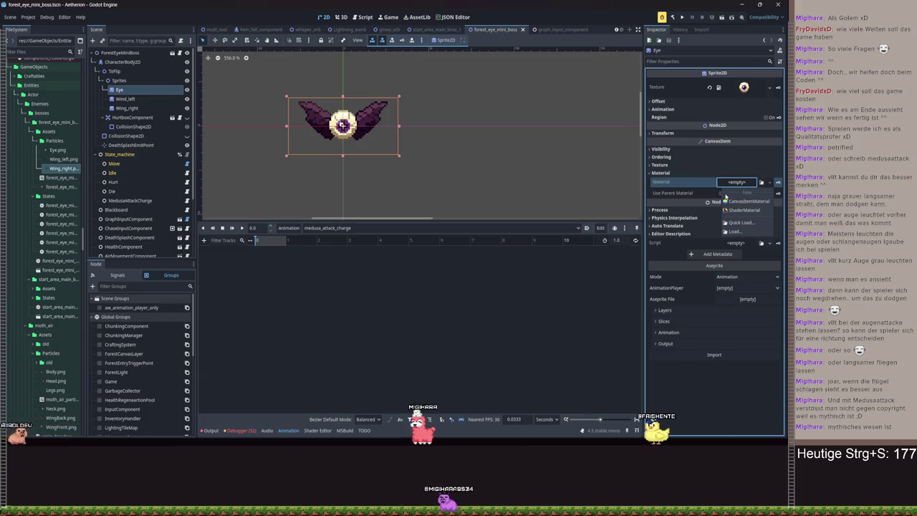
# Open moth_air.tscn and review its AnimationPlayer's Charge material tracks
pyautogui.click(53, 53)
pyautogui.write('comp')
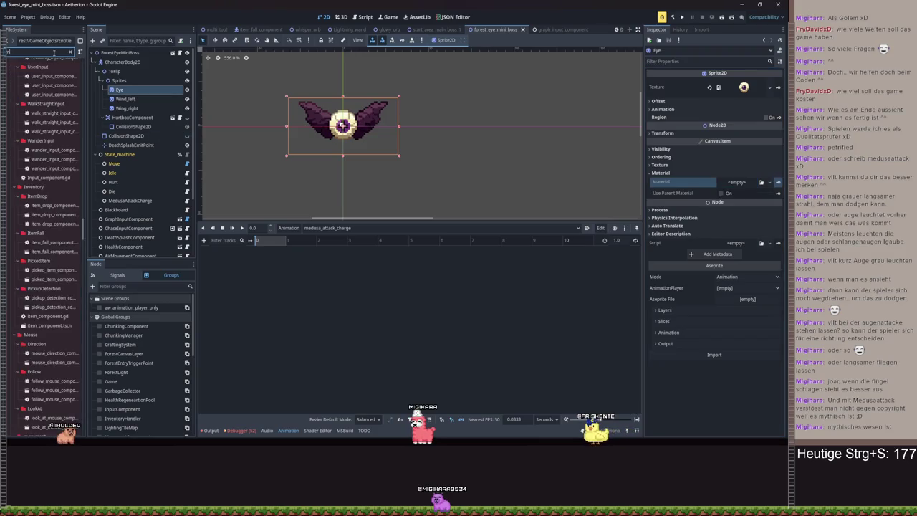
pyautogui.write('moth')
pyautogui.doubleClick(52, 267)
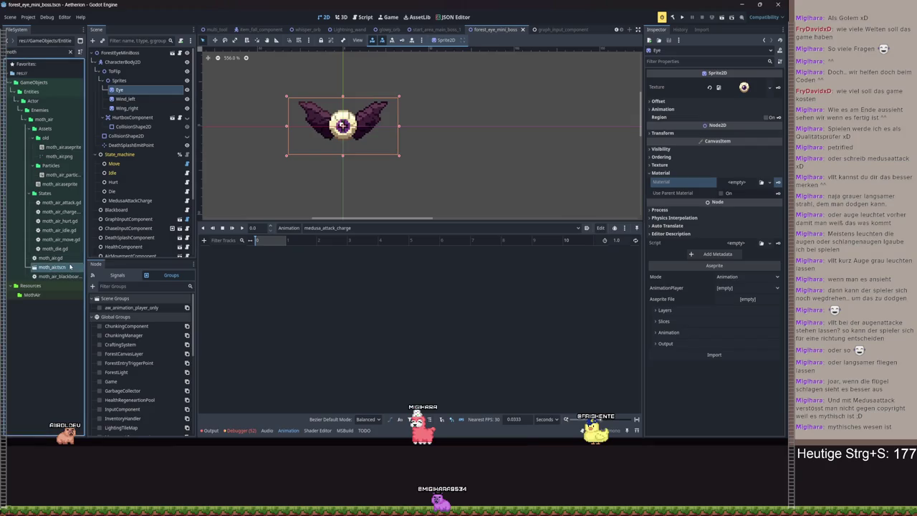
pyautogui.scroll(5, 142, 172)
pyautogui.scroll(-5, 136, 143)
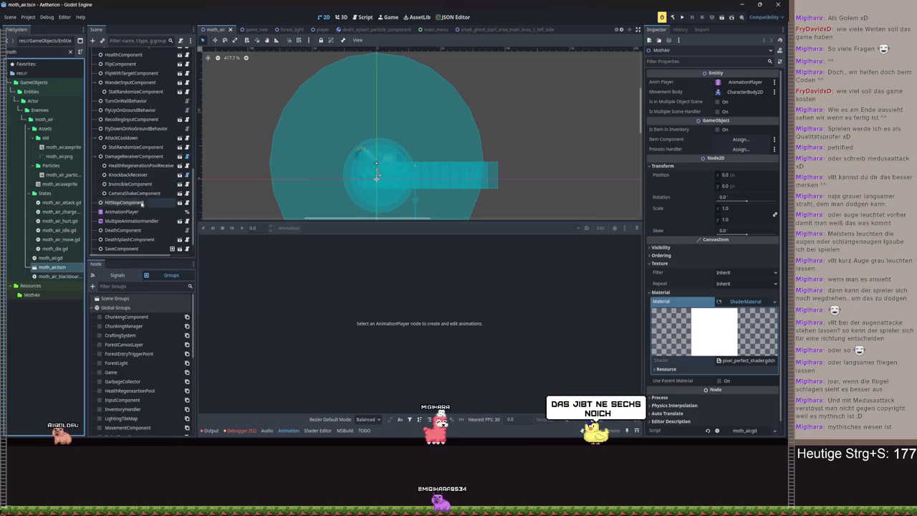
pyautogui.click(122, 212)
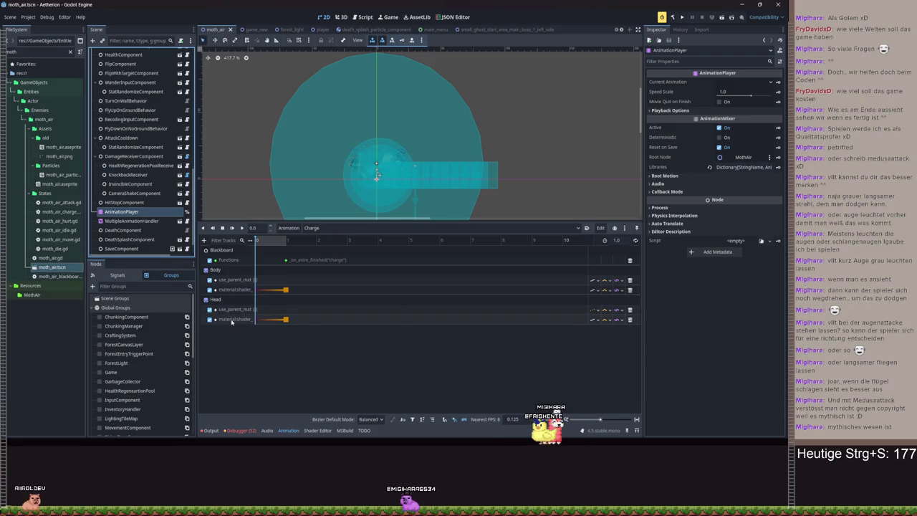
pyautogui.scroll(-5, 486, 29)
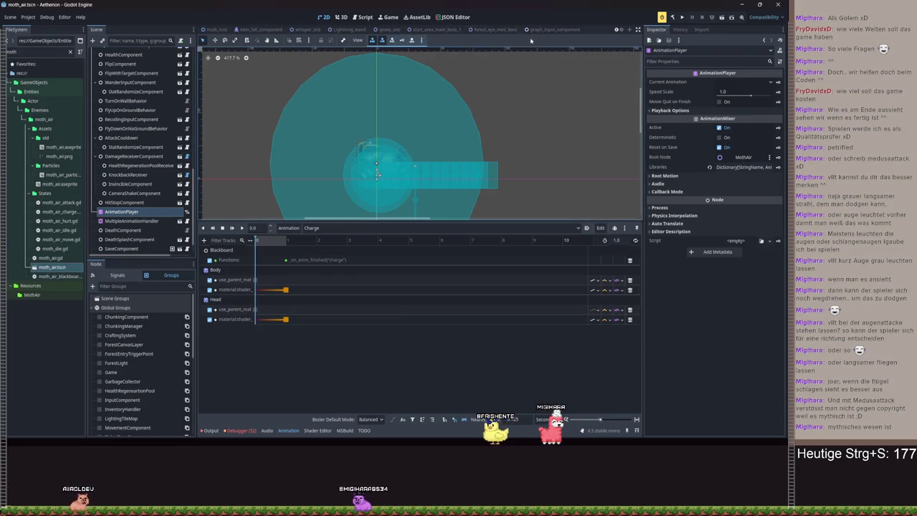
# Return to the forest eye mini boss scene and give Eye a new ShaderMaterial
pyautogui.click(439, 30)
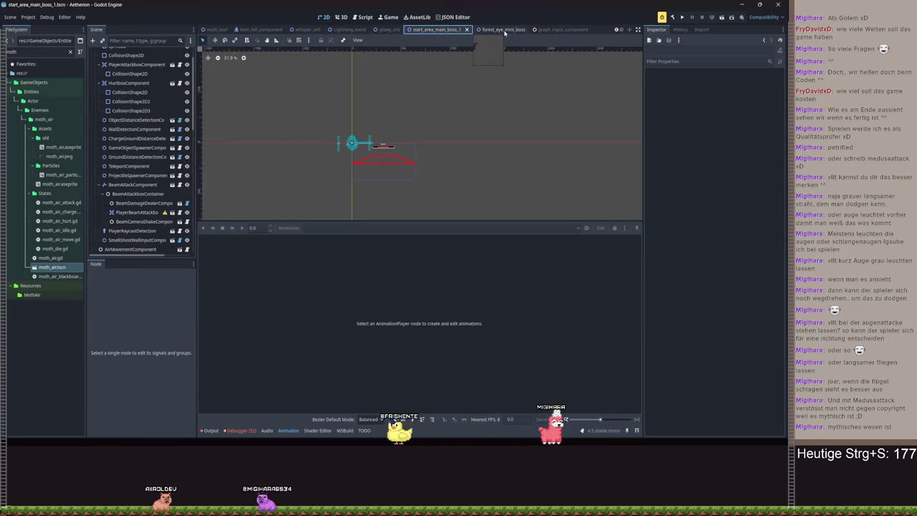
pyautogui.click(502, 29)
pyautogui.click(742, 182)
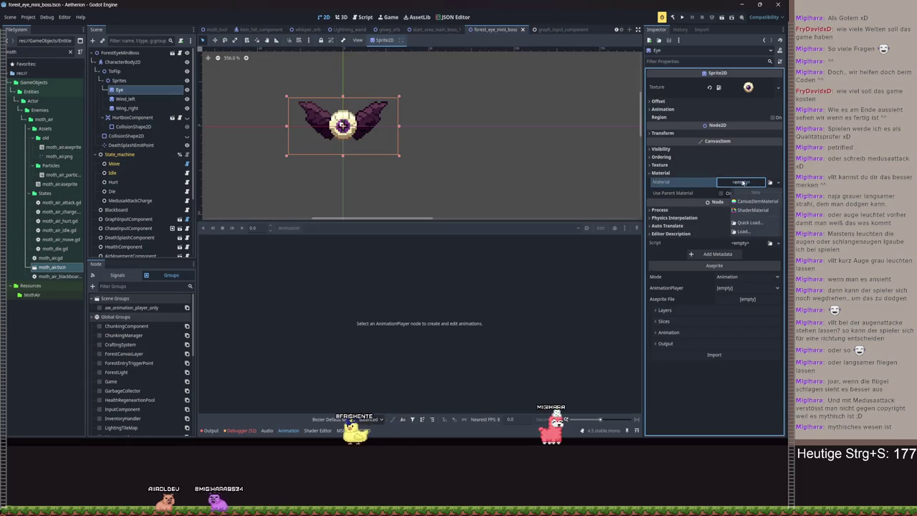
# Load replace_color.gdshader into Eye's ShaderMaterial, review its colour parameters, then collapse it
pyautogui.click(749, 206)
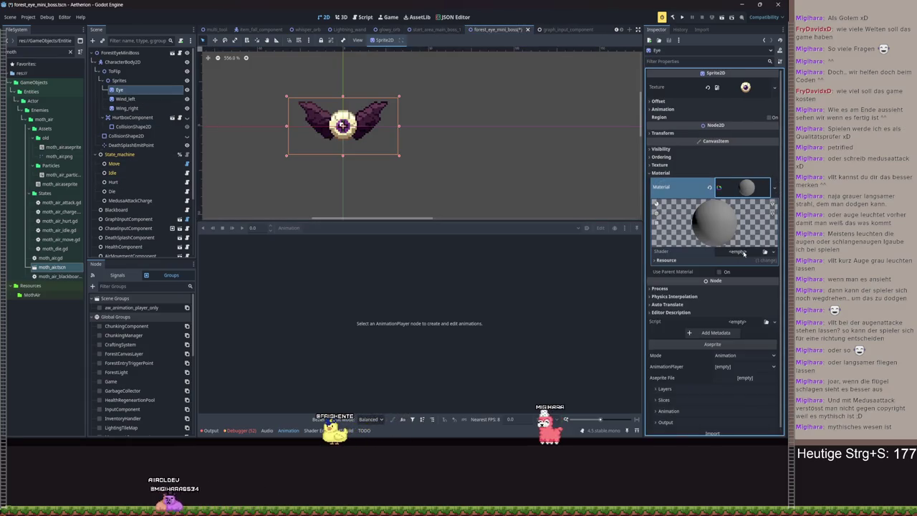
pyautogui.click(743, 252)
pyautogui.click(752, 274)
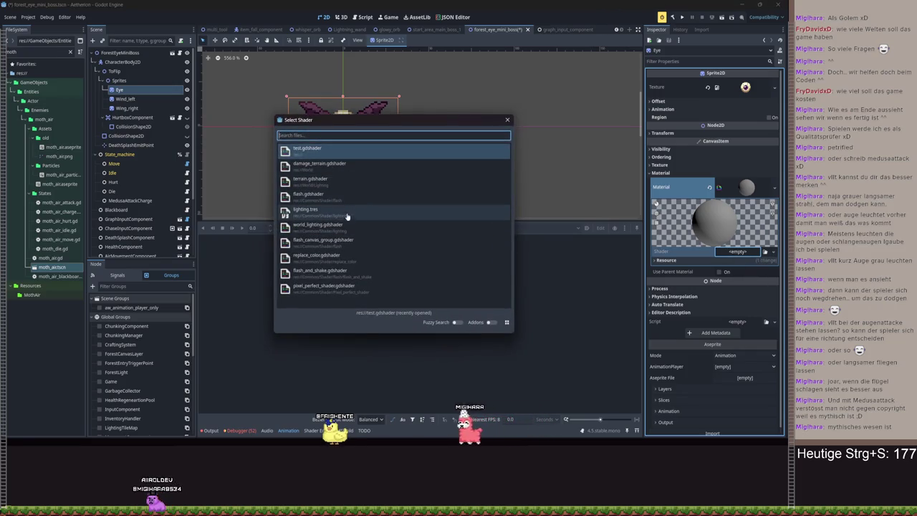
pyautogui.click(348, 259)
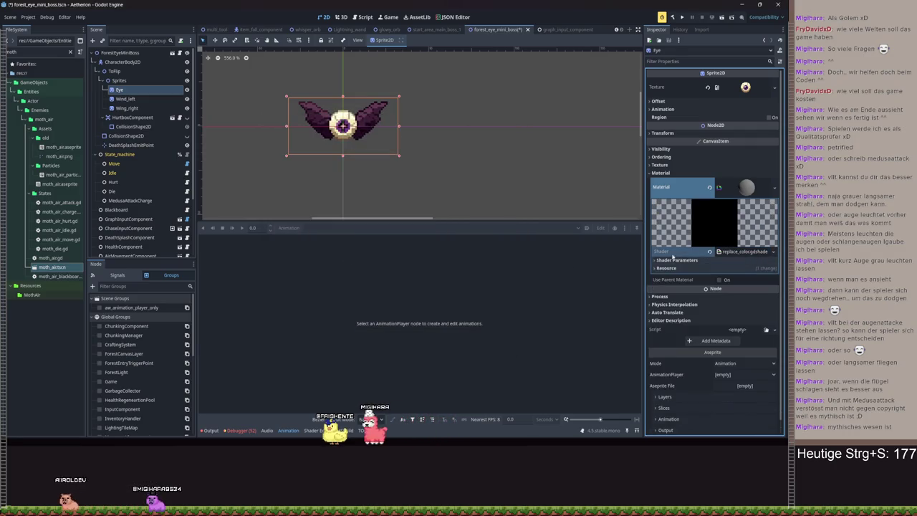
pyautogui.scroll(2, 287, 201)
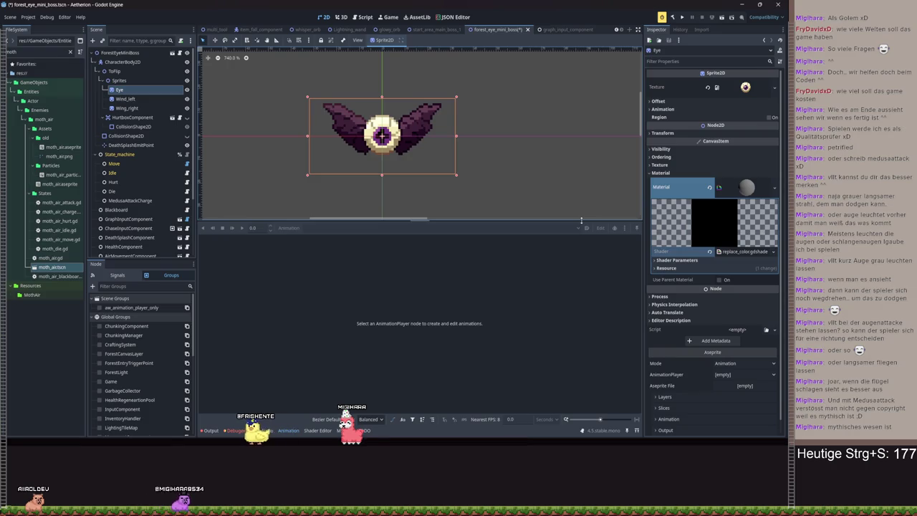
pyautogui.click(738, 260)
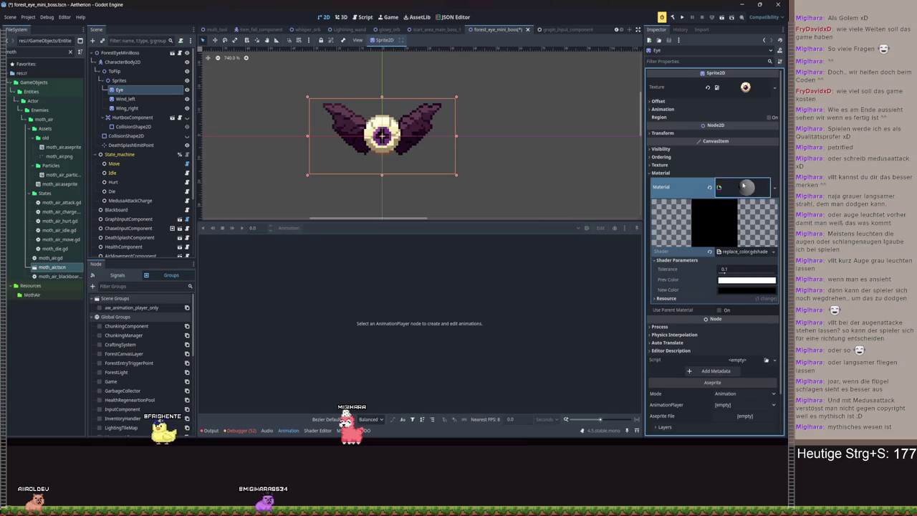
pyautogui.click(743, 186)
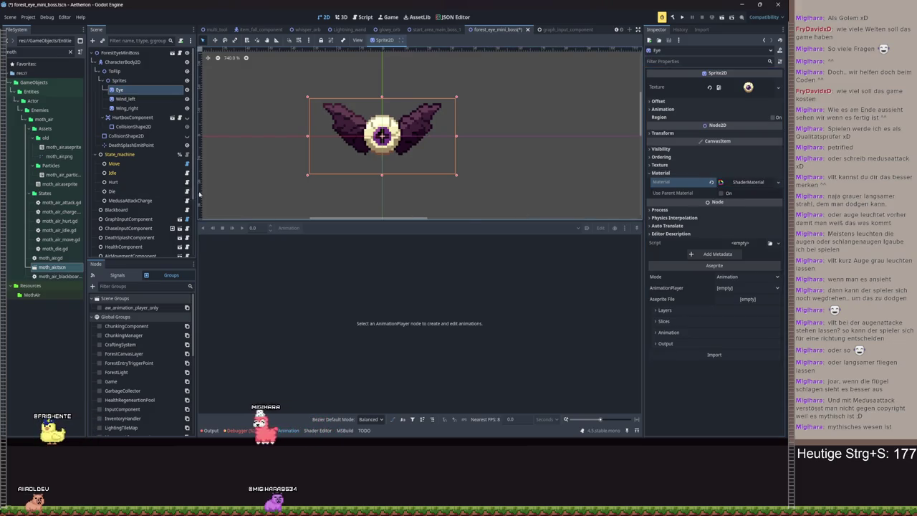
# Expand the Eye's ShaderMaterial, check the medusa_attack_charge animation, and review the Prev Color picker unchanged
pyautogui.click(751, 182)
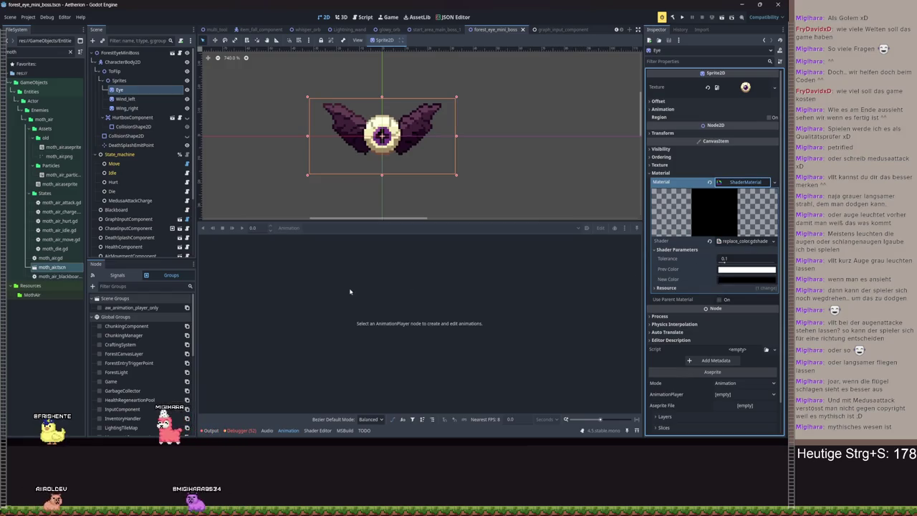
pyautogui.scroll(-3, 132, 212)
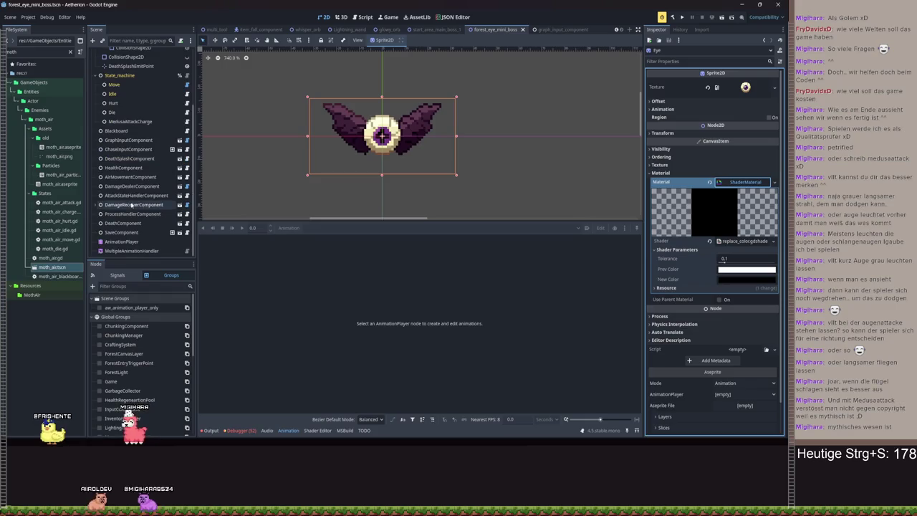
pyautogui.click(120, 242)
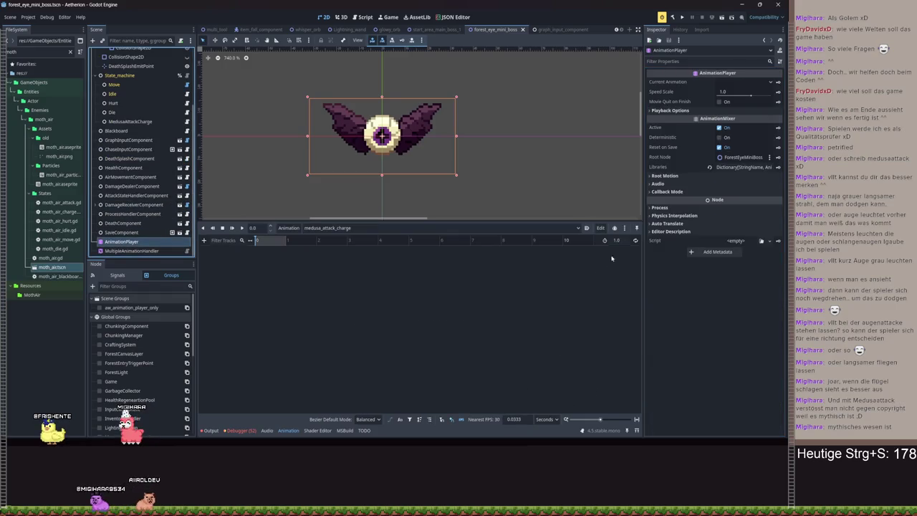
pyautogui.scroll(3, 129, 143)
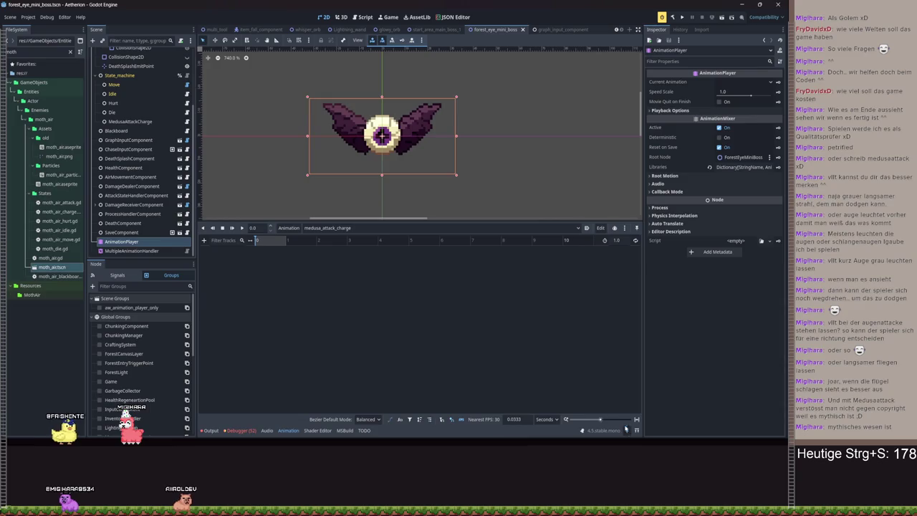
pyautogui.click(119, 90)
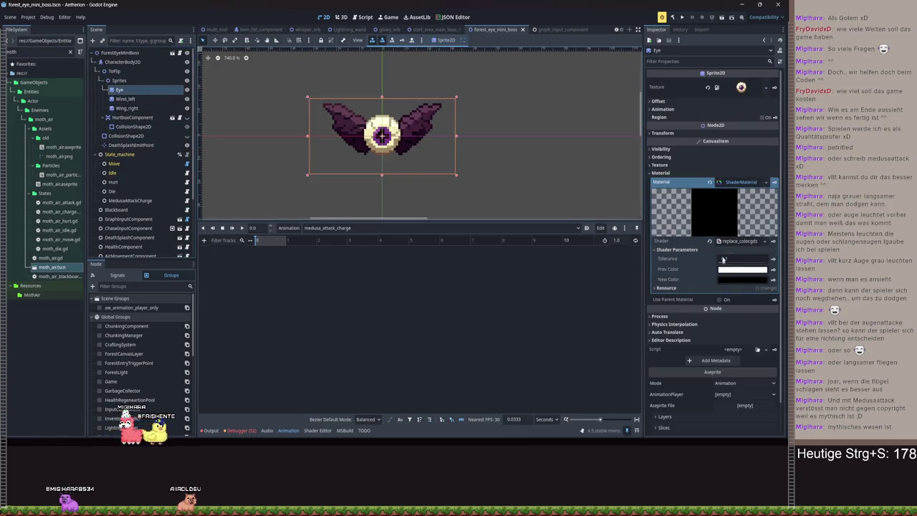
pyautogui.scroll(2, 421, 183)
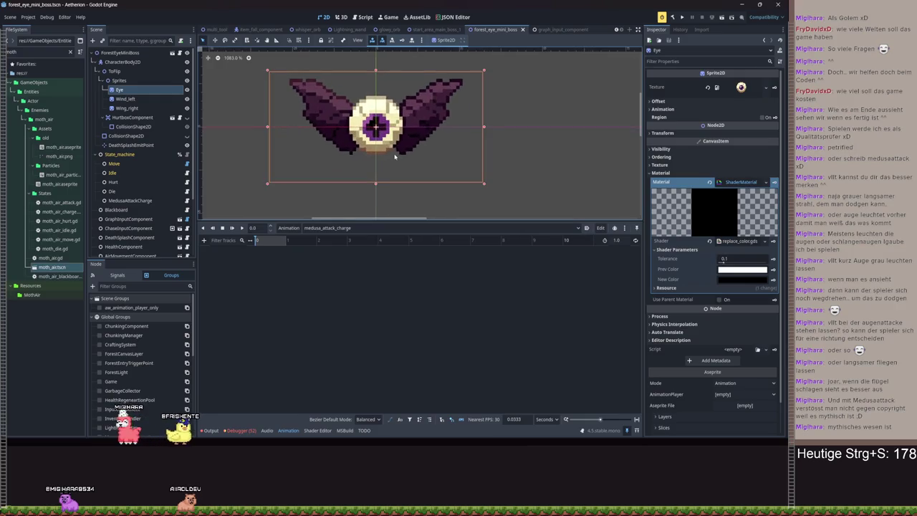
pyautogui.click(736, 273)
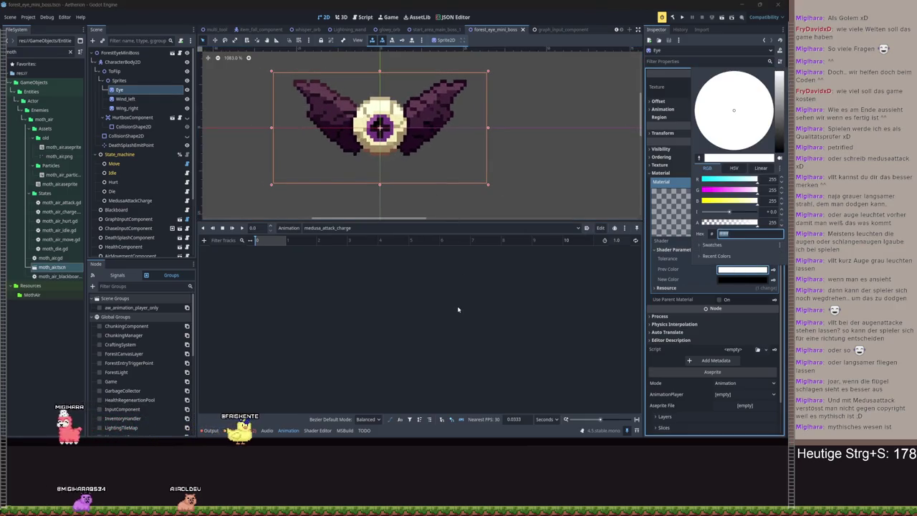
pyautogui.press('Escape')
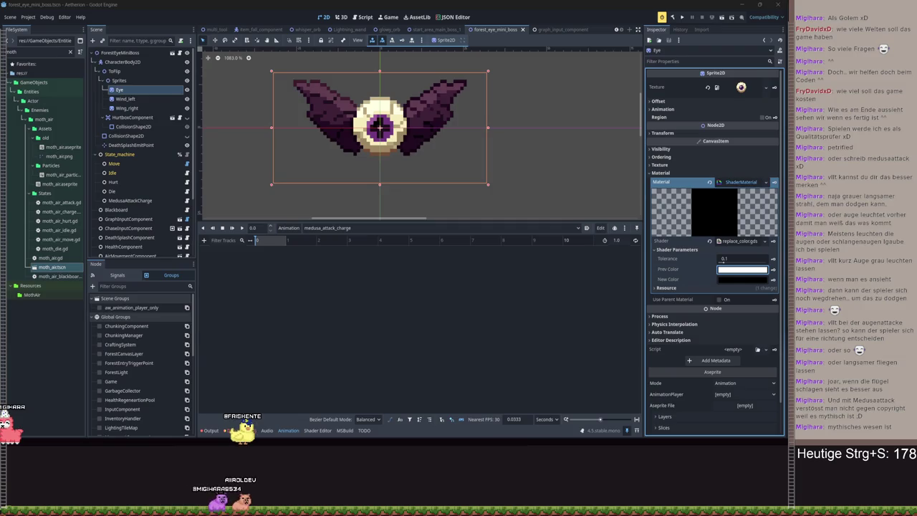
# Clear the moth filter in FileSystem and bring up actions for the mini boss file
pyautogui.click(70, 51)
pyautogui.scroll(-3, 51, 195)
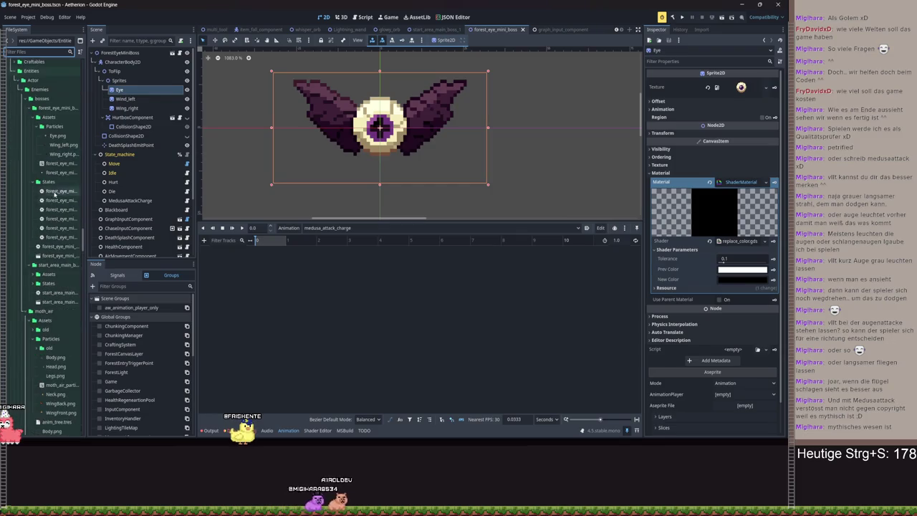
pyautogui.rightClick(57, 164)
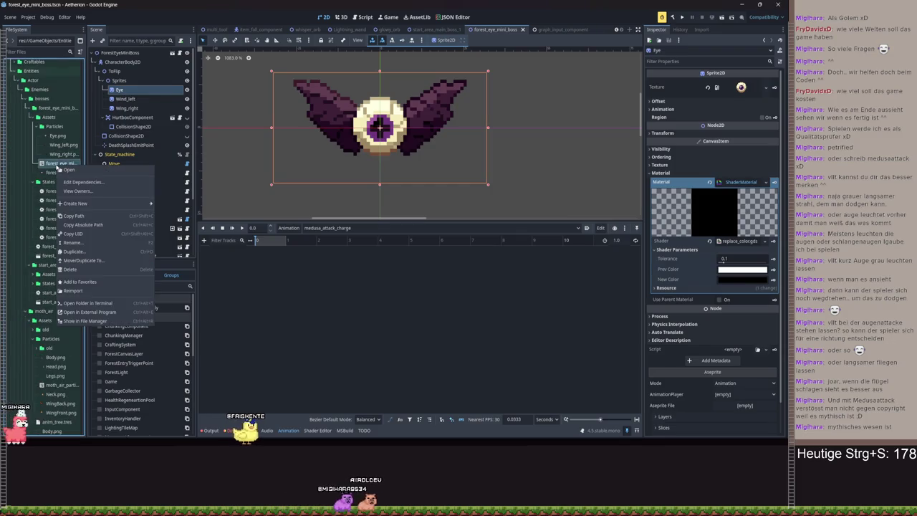
# Open the mini boss sprite in Aseprite and sample the eye's cream colour f5edba
pyautogui.click(84, 320)
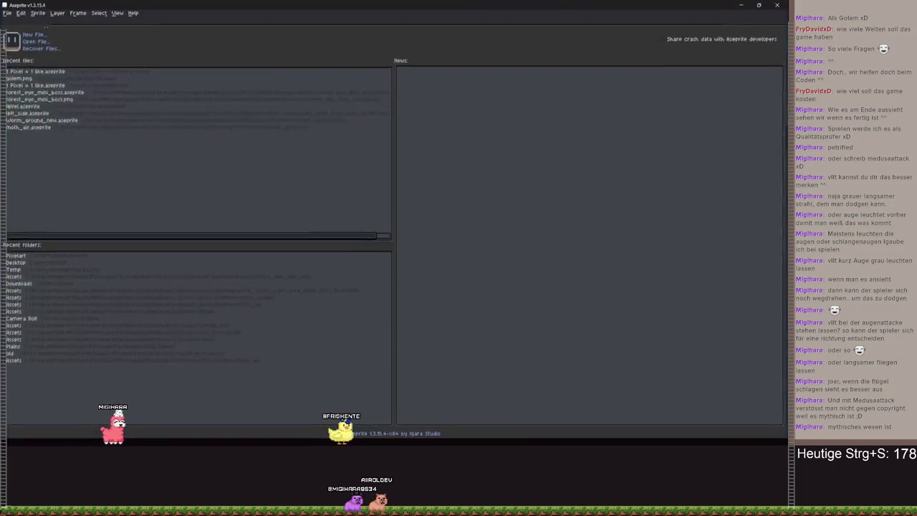
pyautogui.scroll(5, 462, 160)
pyautogui.scroll(4, 462, 159)
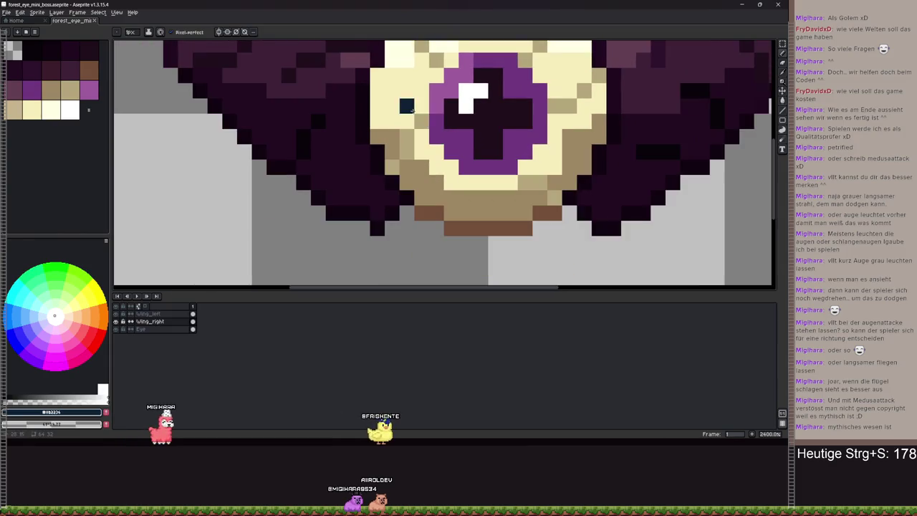
pyautogui.keyDown('alt'); pyautogui.click(409, 86); pyautogui.keyUp('alt')
pyautogui.click(68, 411)
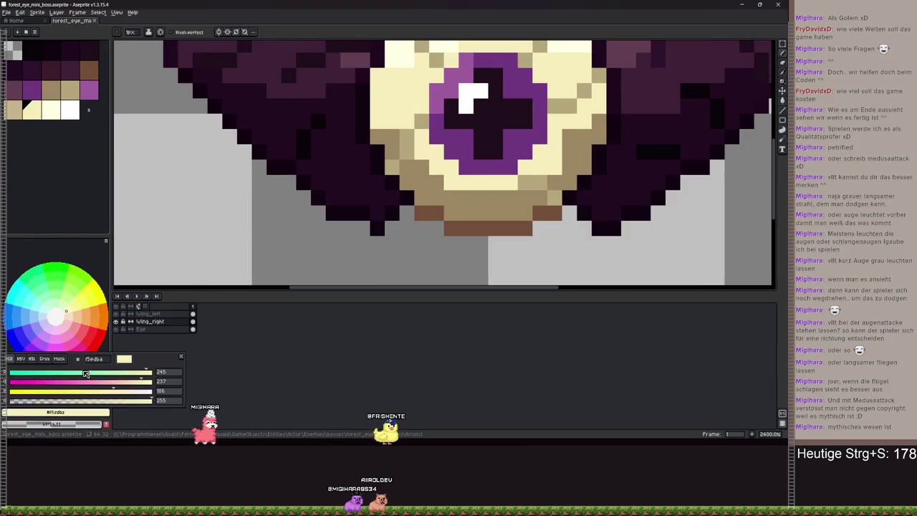
pyautogui.press('Escape')
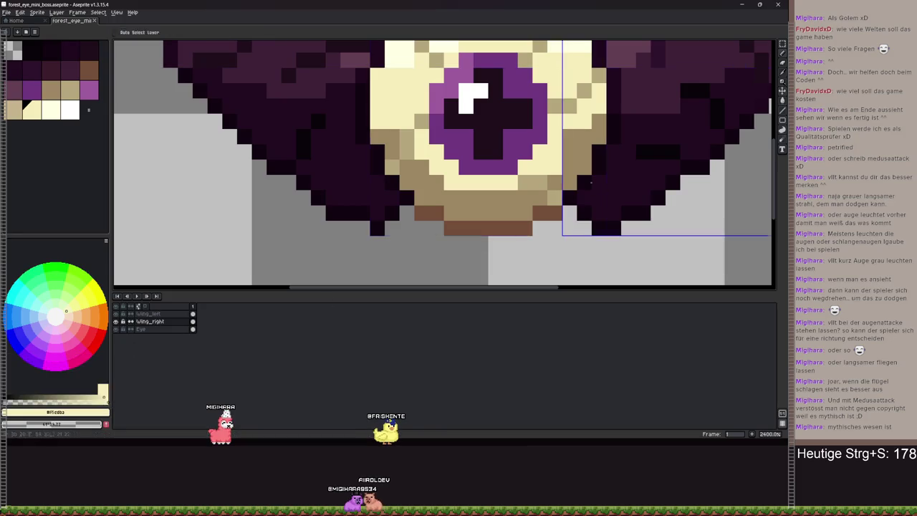
# Clear Godot's Prev Color hex field, copy f5edba from Aseprite, and reopen the Prev Color picker
pyautogui.hotkey('alt', 'Tab')
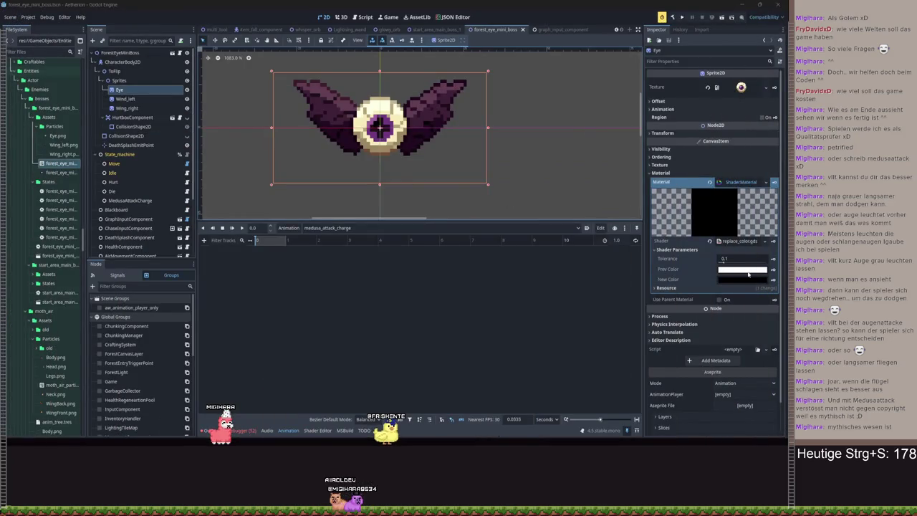
pyautogui.click(742, 270)
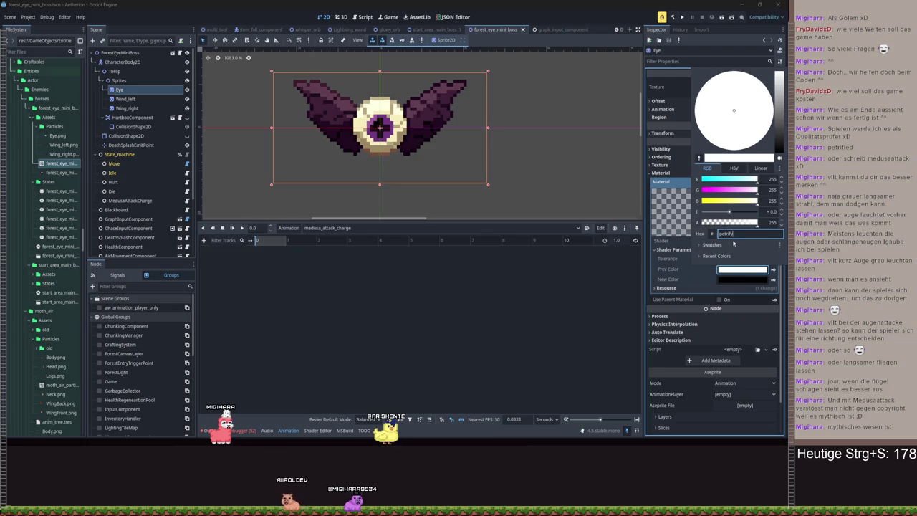
pyautogui.press('BackSpace')
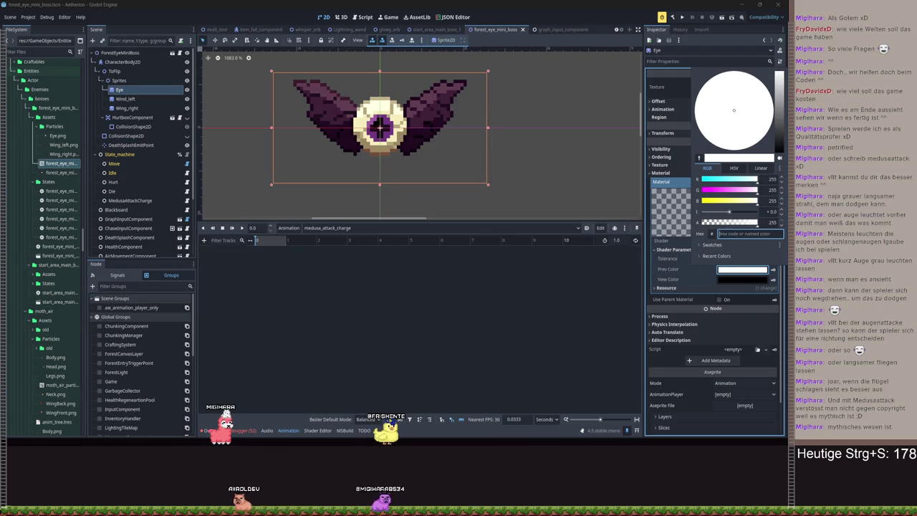
pyautogui.hotkey('alt', 'Tab')
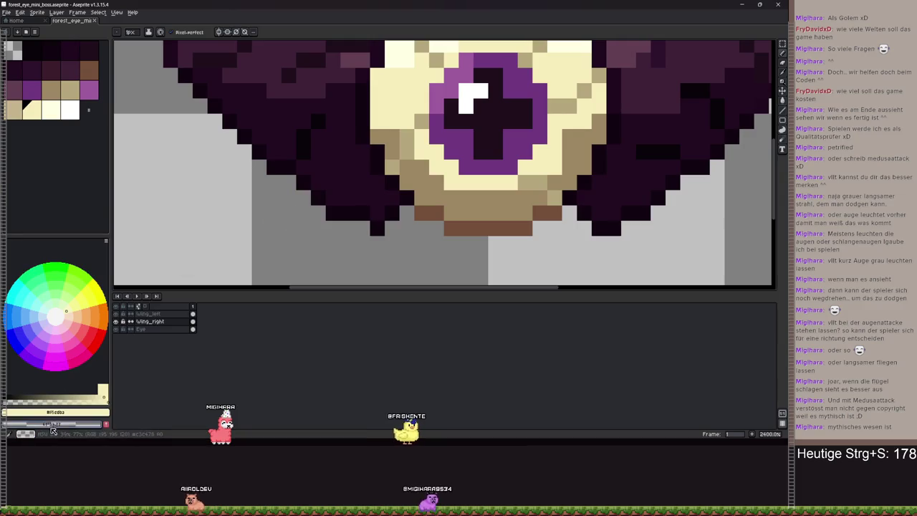
pyautogui.click(60, 413)
pyautogui.doubleClick(102, 361)
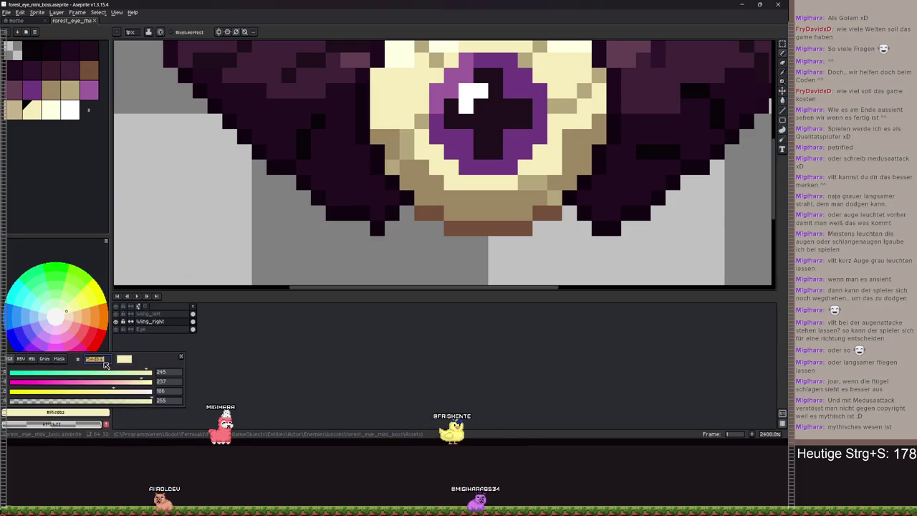
pyautogui.press('Escape')
pyautogui.hotkey('alt', 'Tab')
pyautogui.click(731, 268)
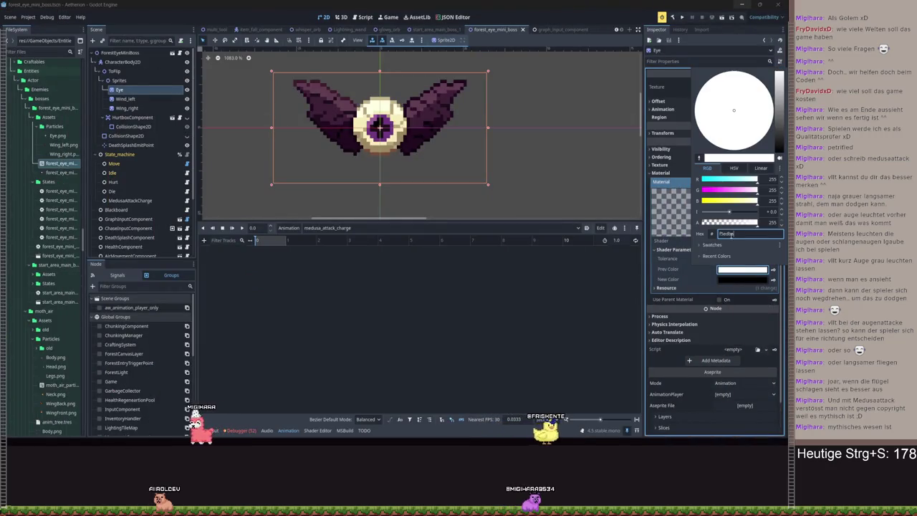
# Apply f5edba as Prev Color, keep New Color black, and set Tolerance to 1.0
pyautogui.press('Return')
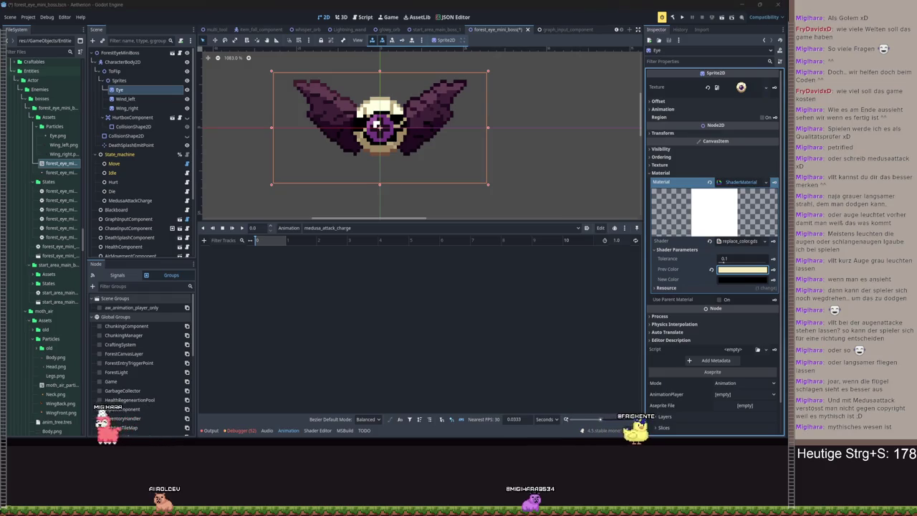
pyautogui.click(725, 279)
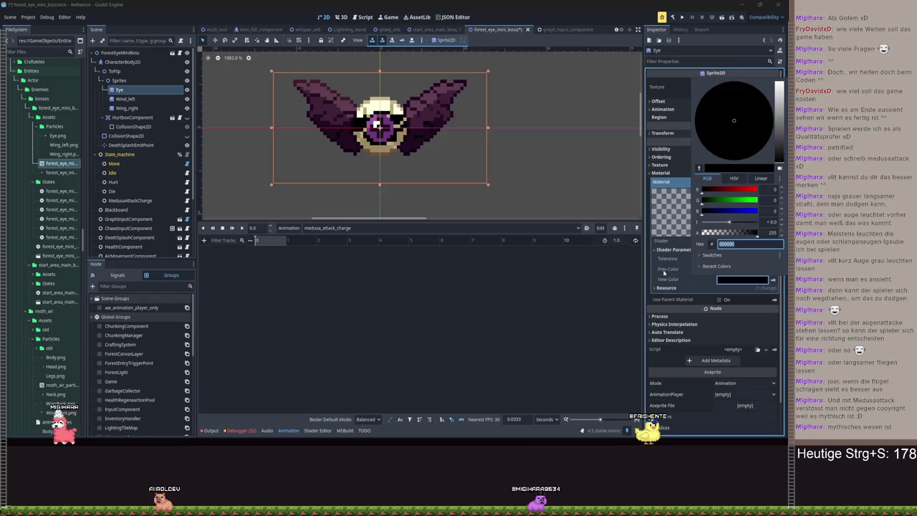
pyautogui.press('Escape')
pyautogui.moveTo(721, 264); pyautogui.dragTo(767, 260)
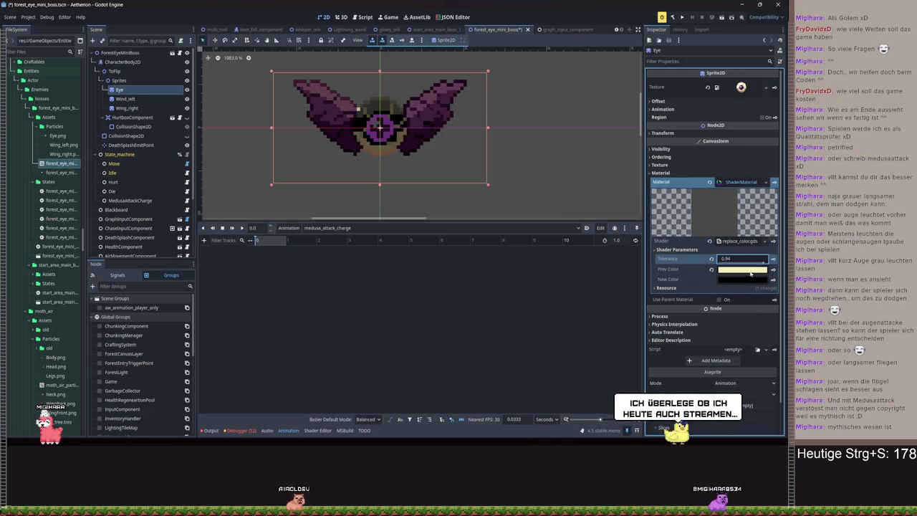
pyautogui.moveTo(761, 260); pyautogui.dragTo(766, 261)
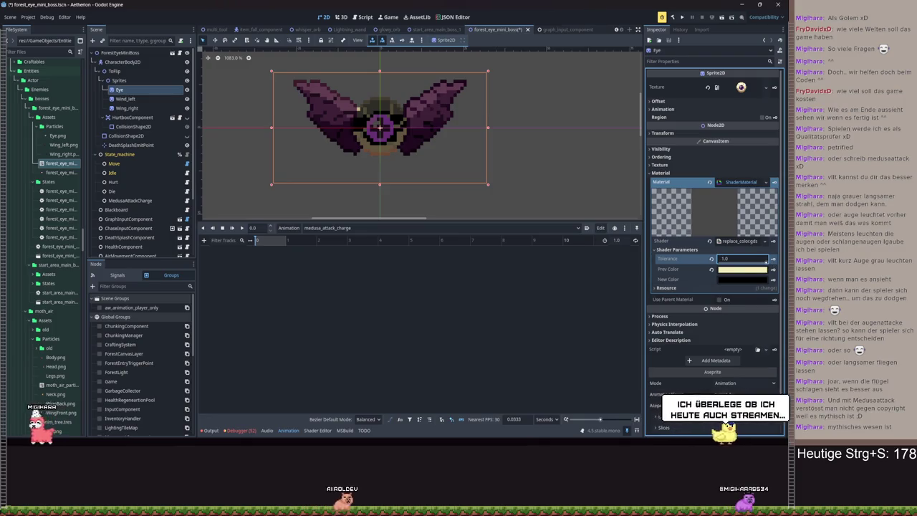